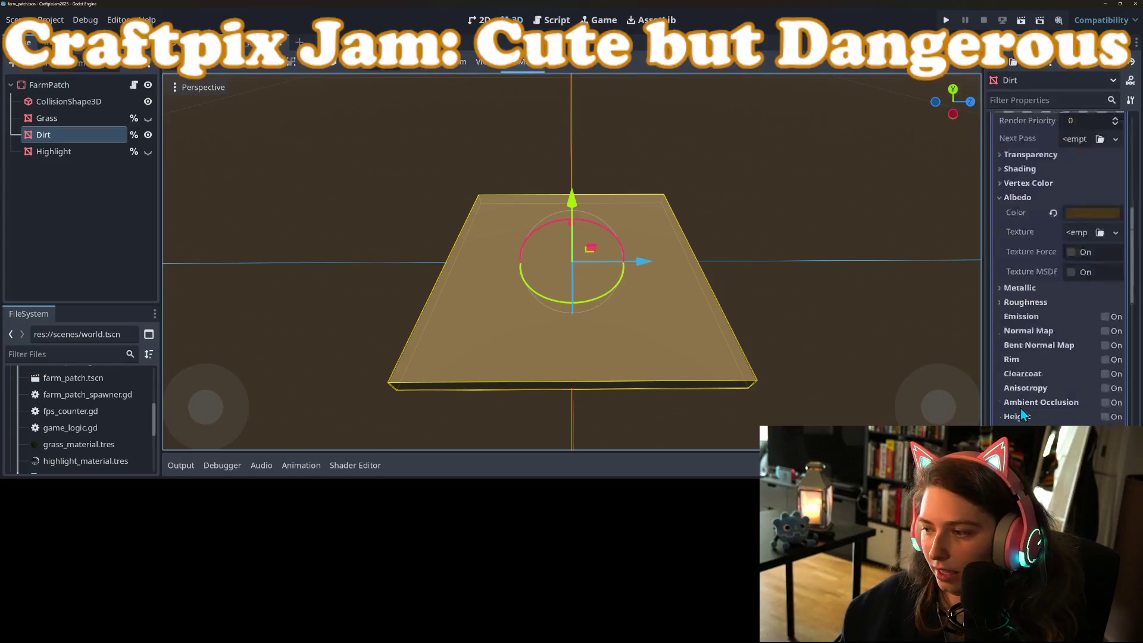
# Enable Local to Scene in the Dirt material's Resource section
pyautogui.scroll(4, 1033, 338)
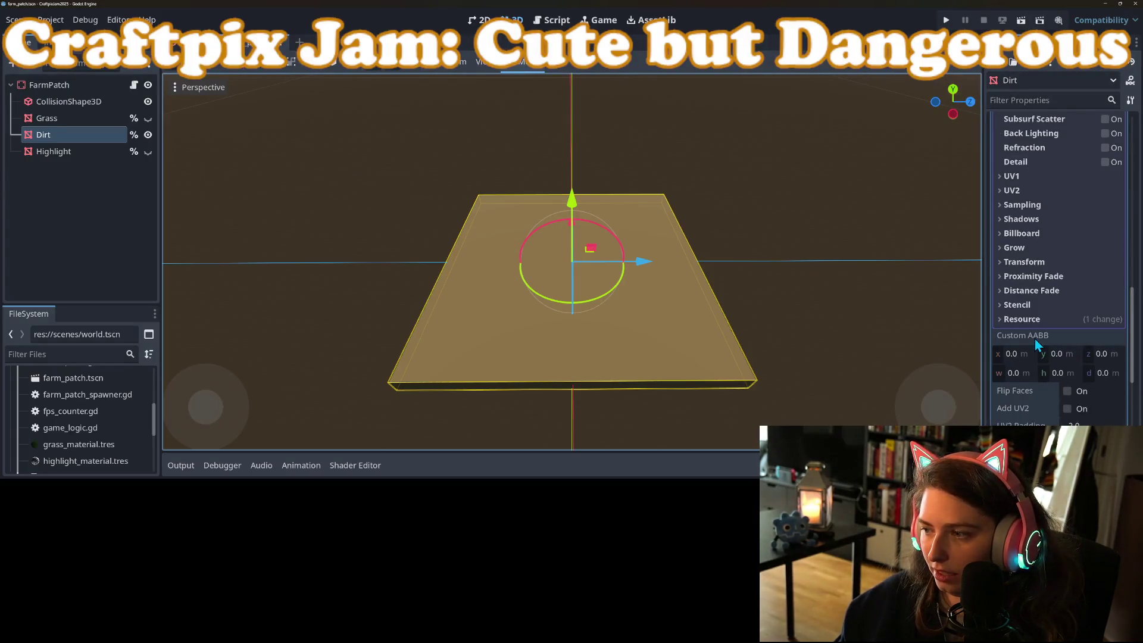
pyautogui.click(1047, 321)
pyautogui.click(1071, 335)
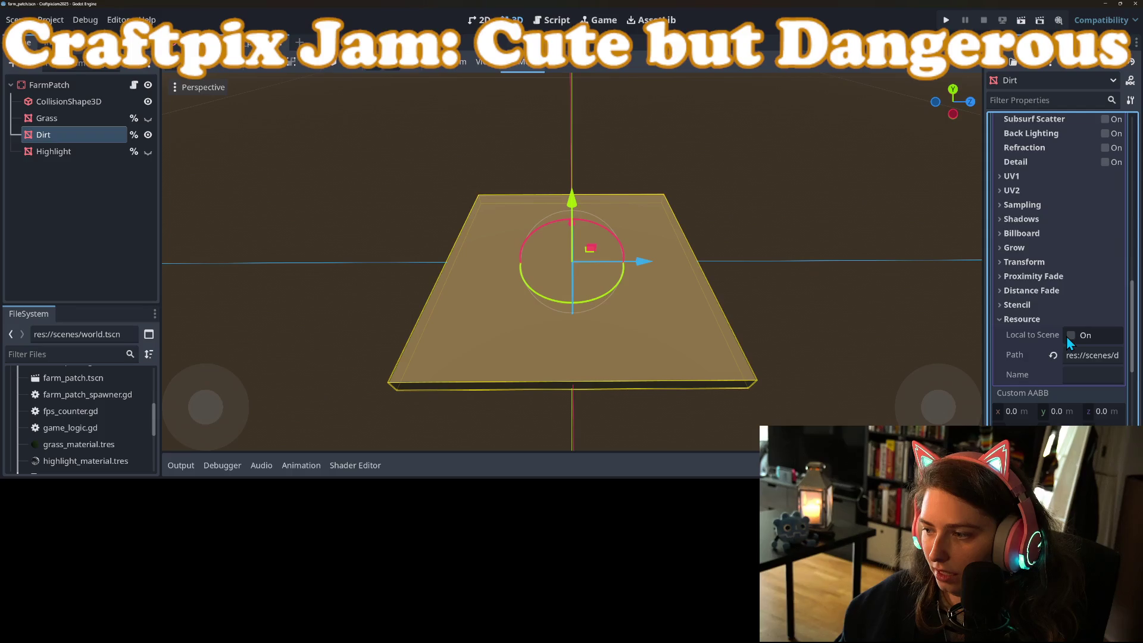
pyautogui.click(1035, 321)
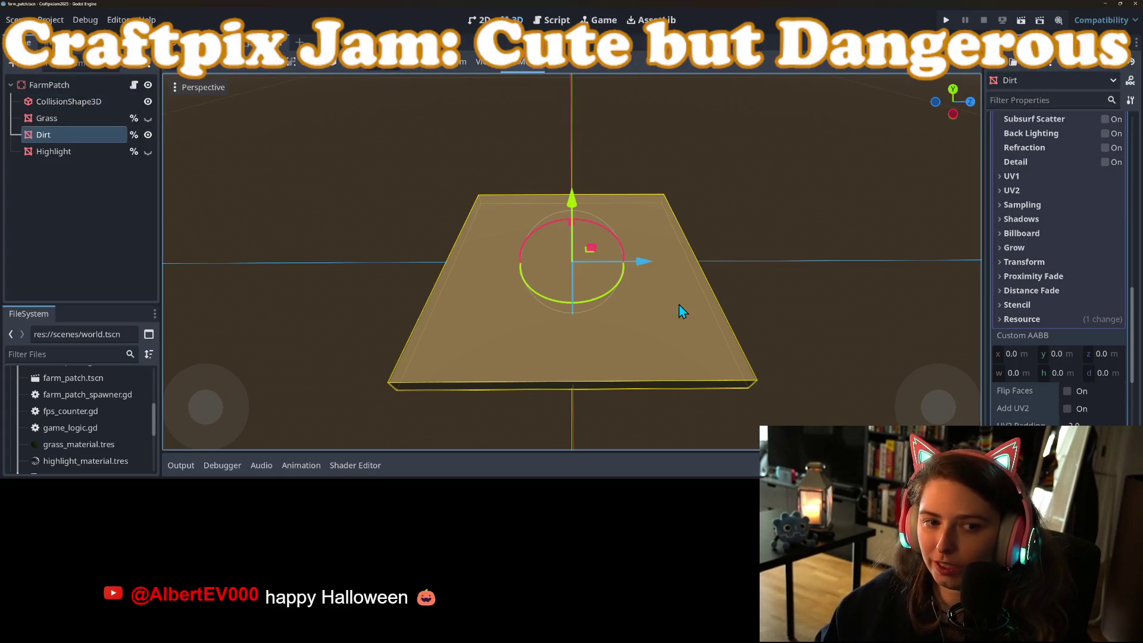
pyautogui.scroll(5, 1065, 330)
pyautogui.scroll(5, 1066, 329)
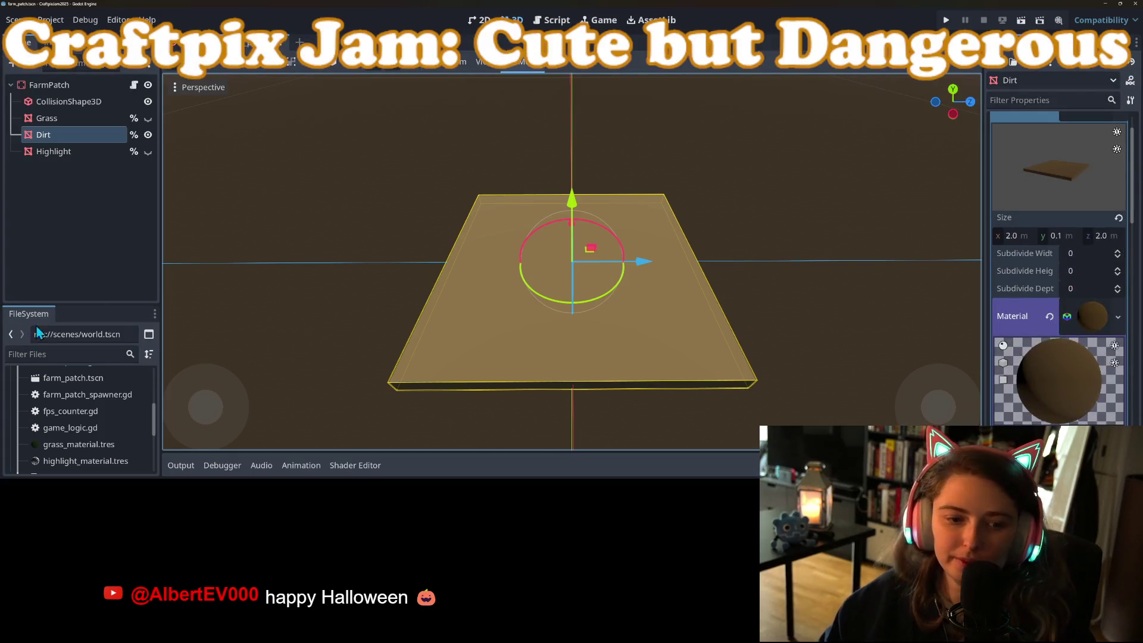
# Rename dirt_material.tres to dirt_material_L0.tres
pyautogui.moveTo(98, 304); pyautogui.dragTo(97, 169)
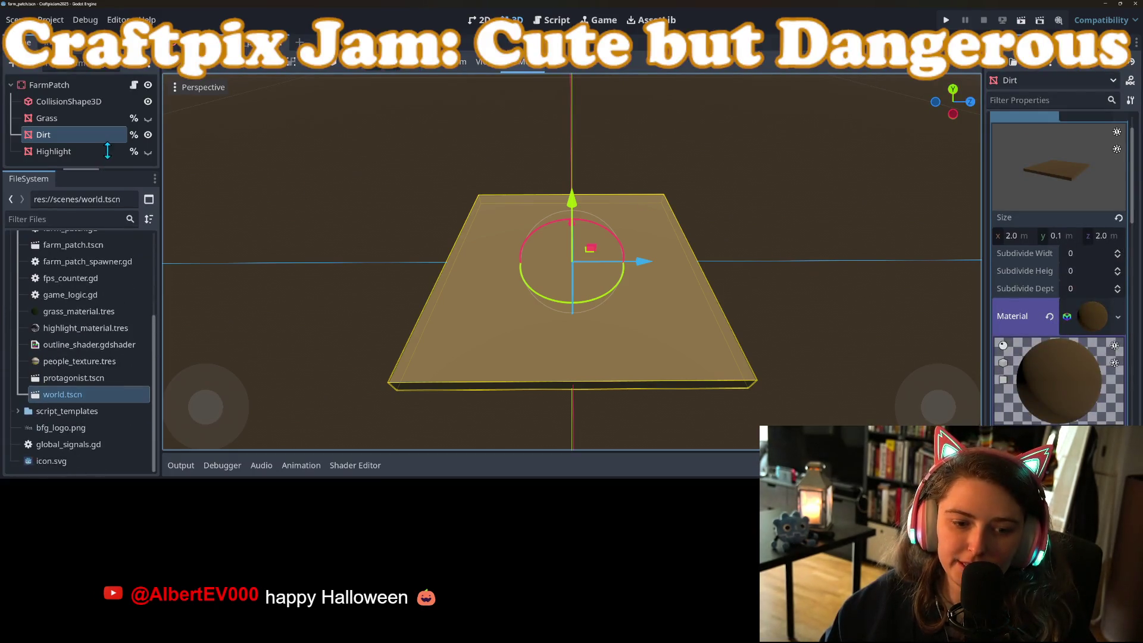
pyautogui.scroll(4, 94, 370)
pyautogui.rightClick(76, 337)
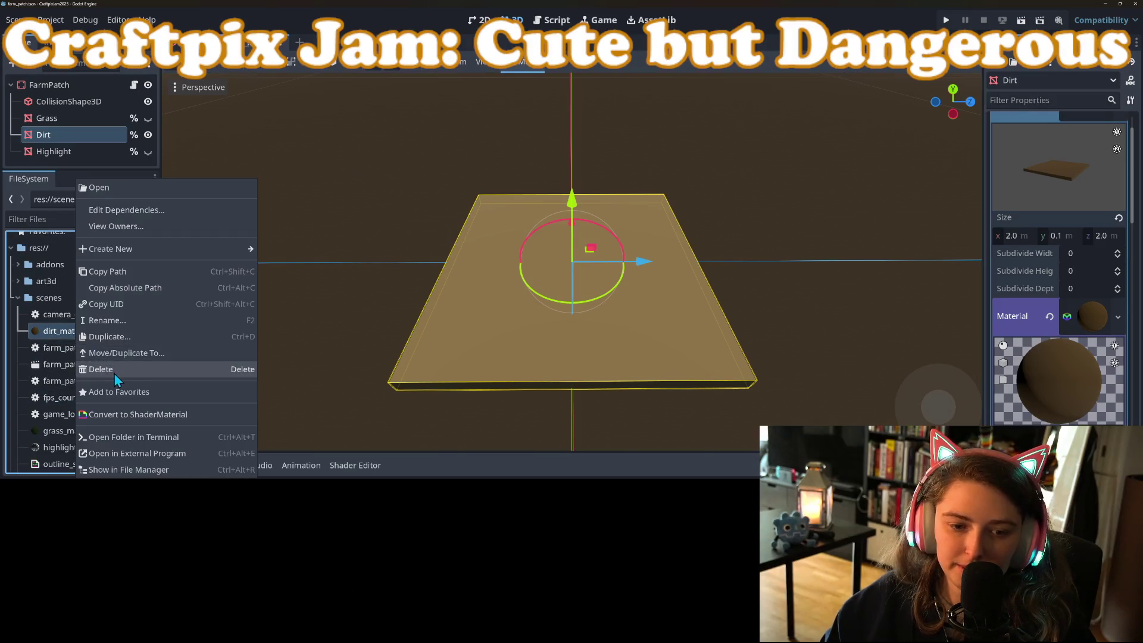
pyautogui.click(117, 321)
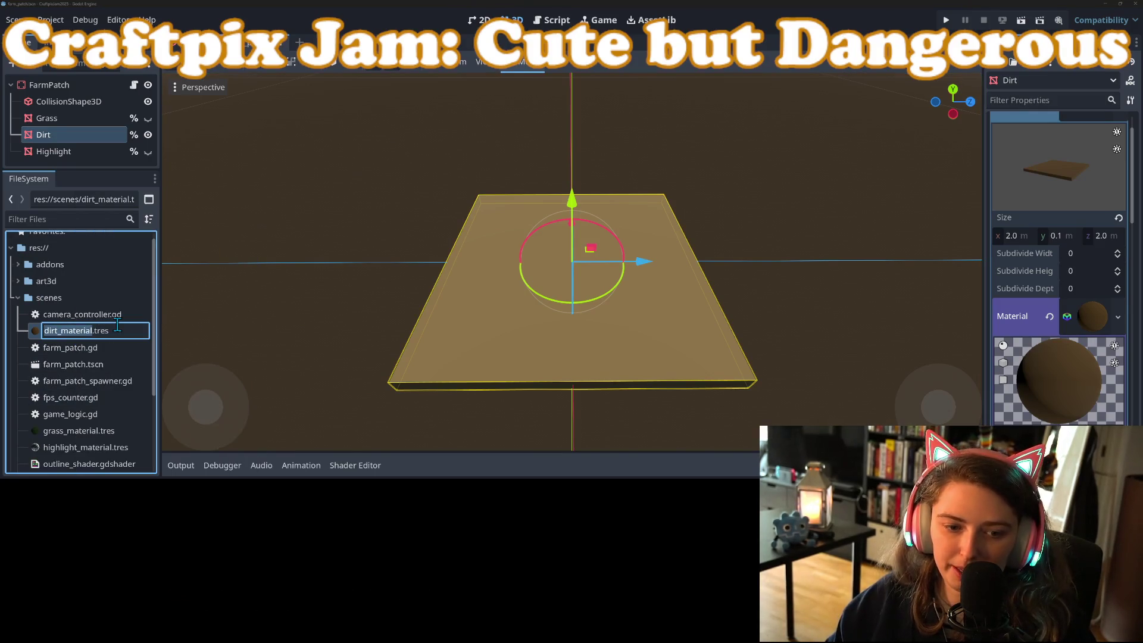
pyautogui.press('Right')
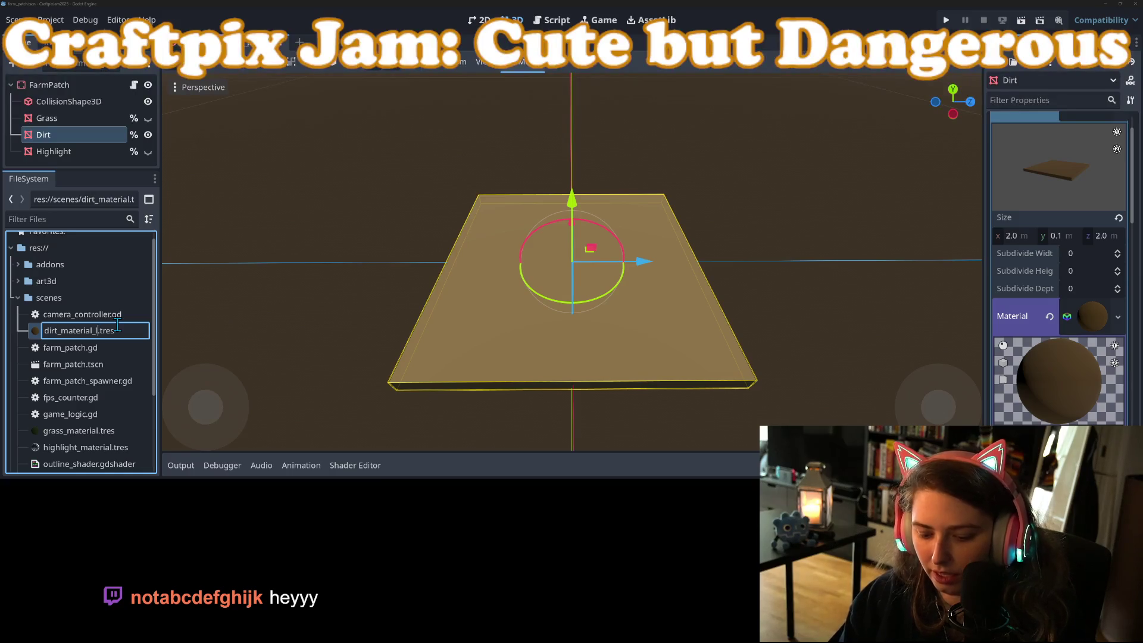
pyautogui.press('Return')
pyautogui.rightClick(117, 324)
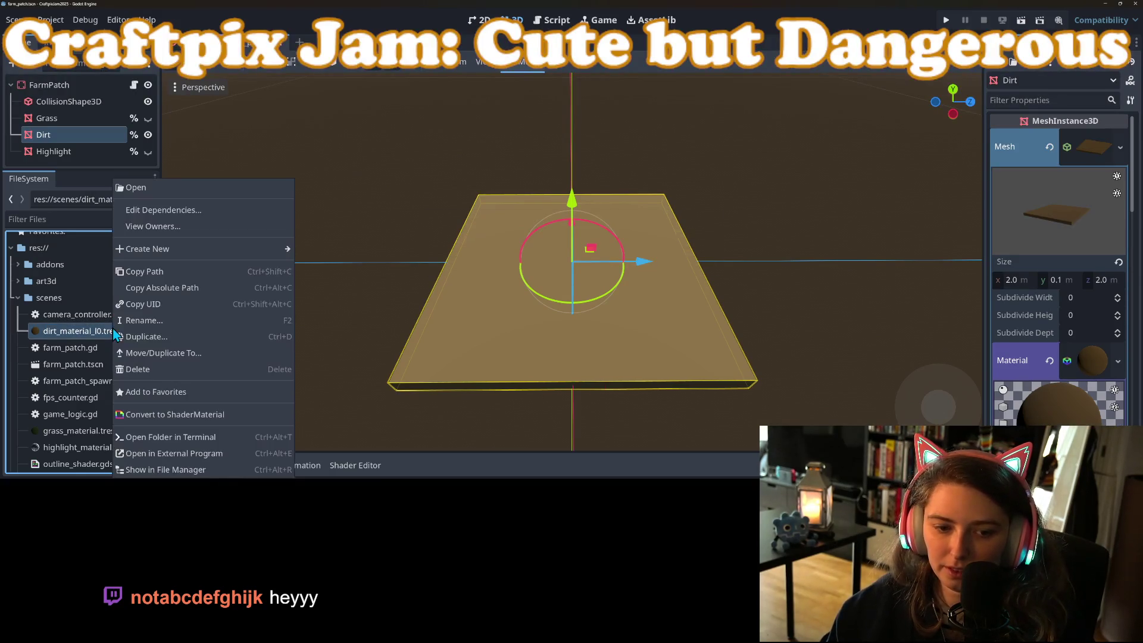
pyautogui.click(148, 321)
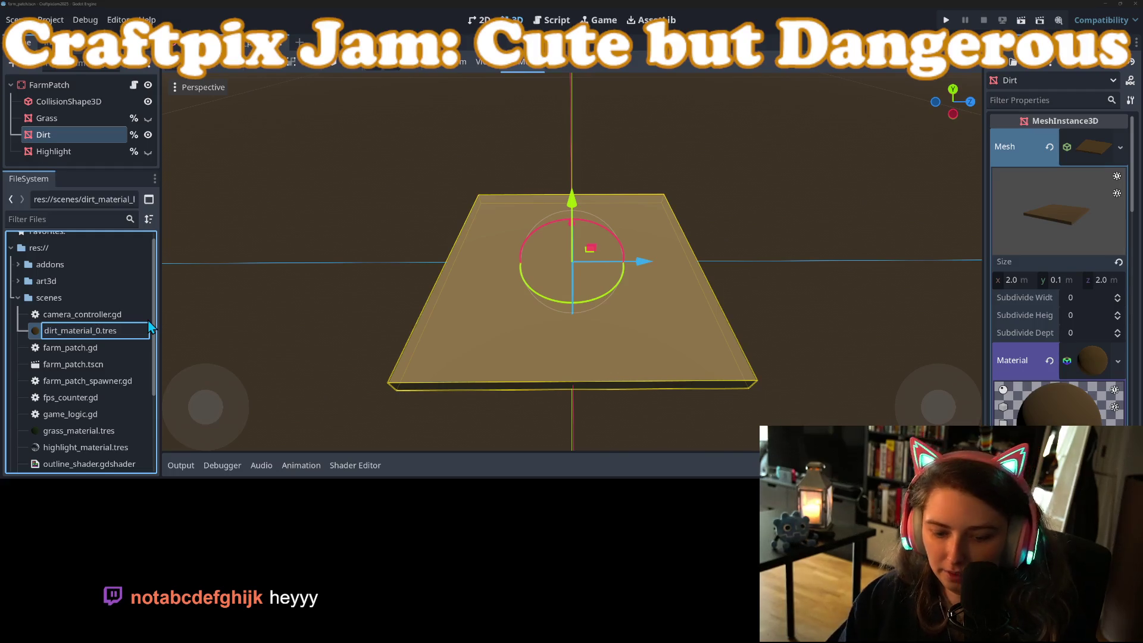
pyautogui.write('L')
pyautogui.press('Return')
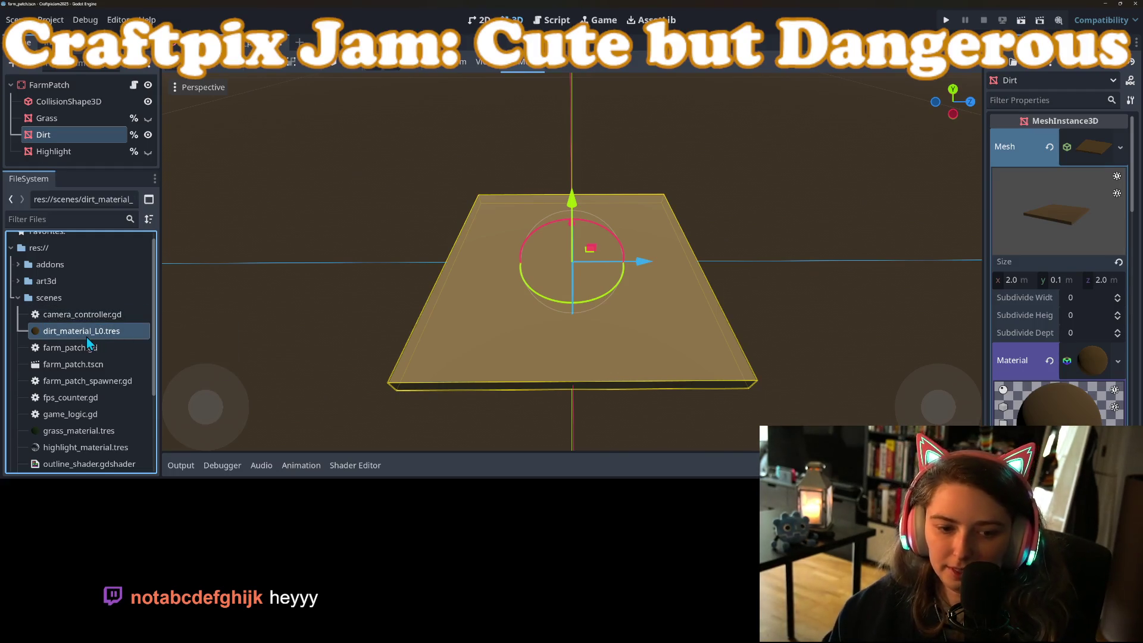
# Duplicate dirt_material_L0.tres as dirt_material_L1.tres
pyautogui.hotkey('ctrl', 'd')
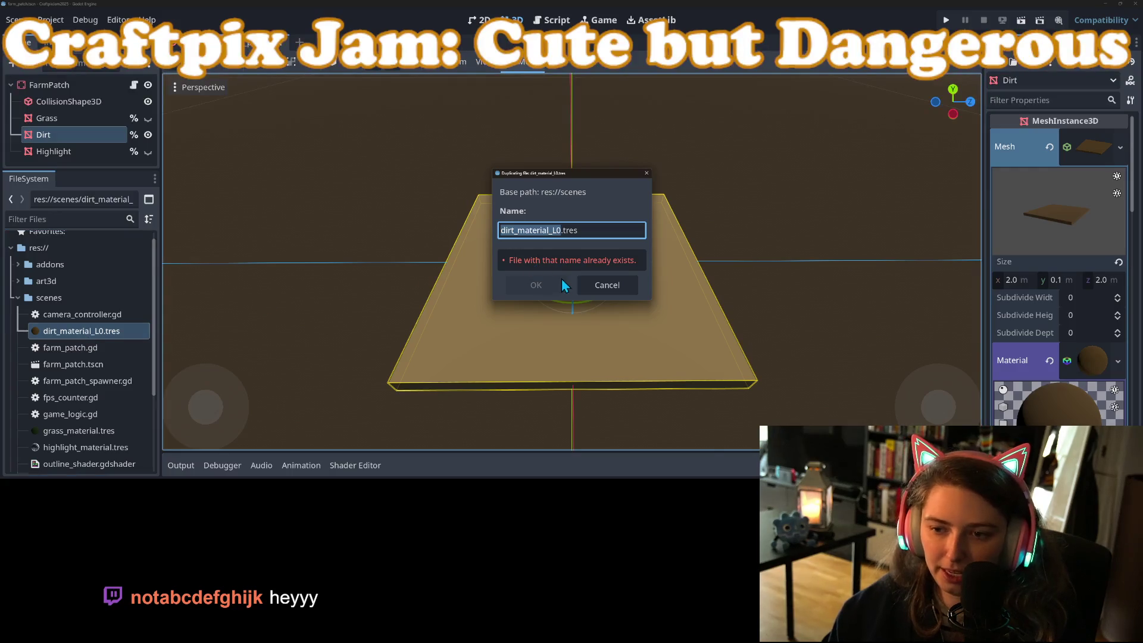
pyautogui.press('Right')
pyautogui.press('BackSpace')
pyautogui.write('1')
pyautogui.press('Return')
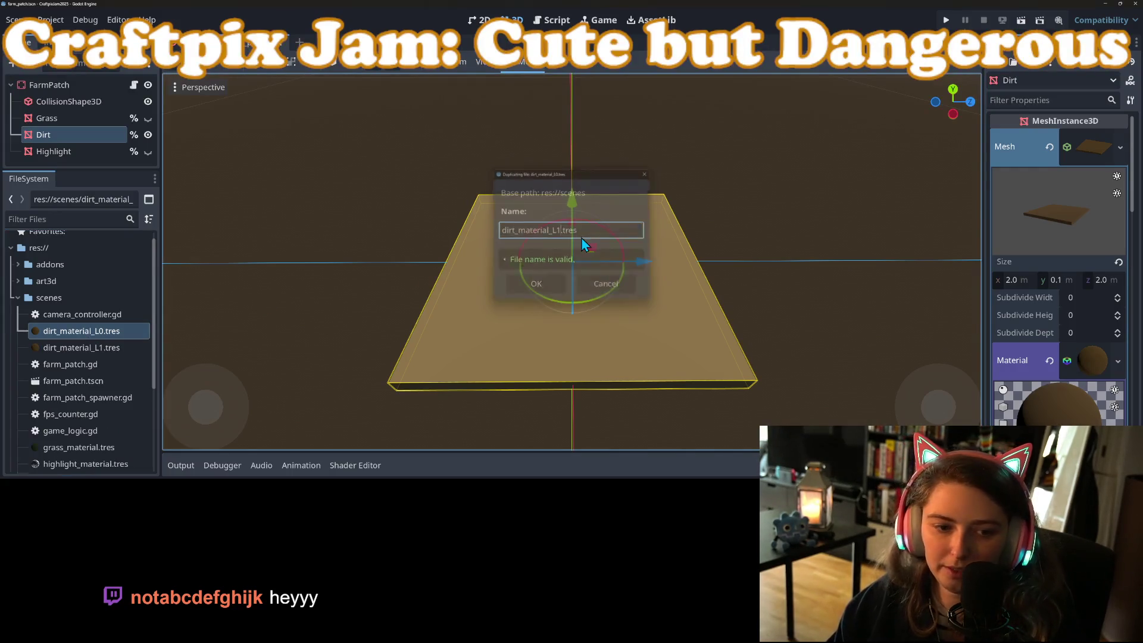
# Darken and saturate dirt_material_L1.tres's albedo colour to hex 3d290a
pyautogui.click(110, 349)
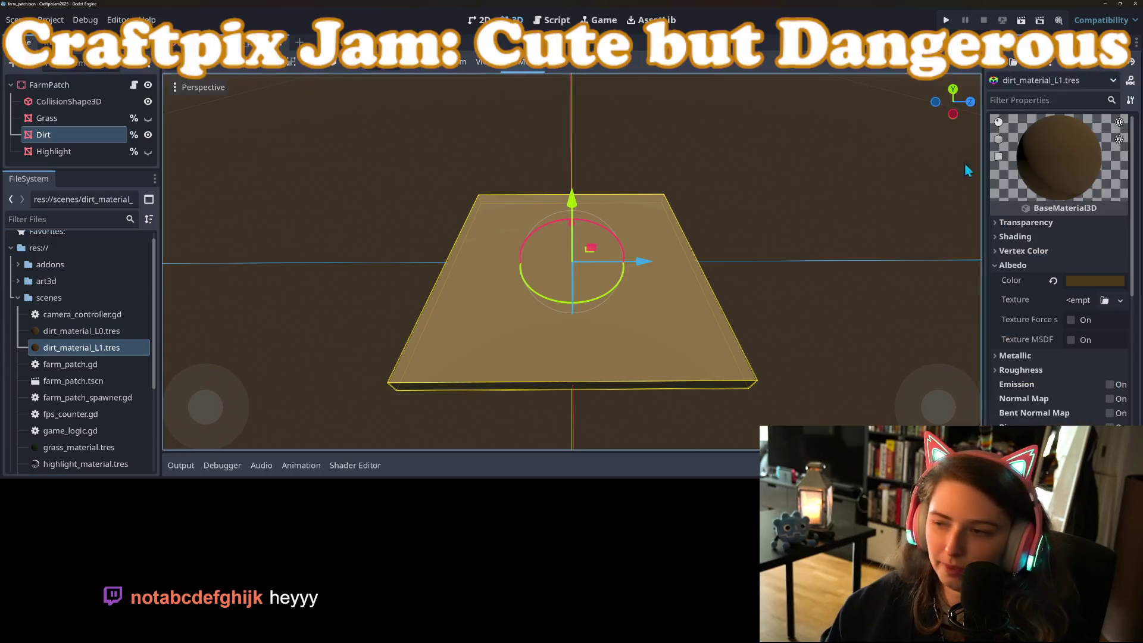
pyautogui.click(1093, 281)
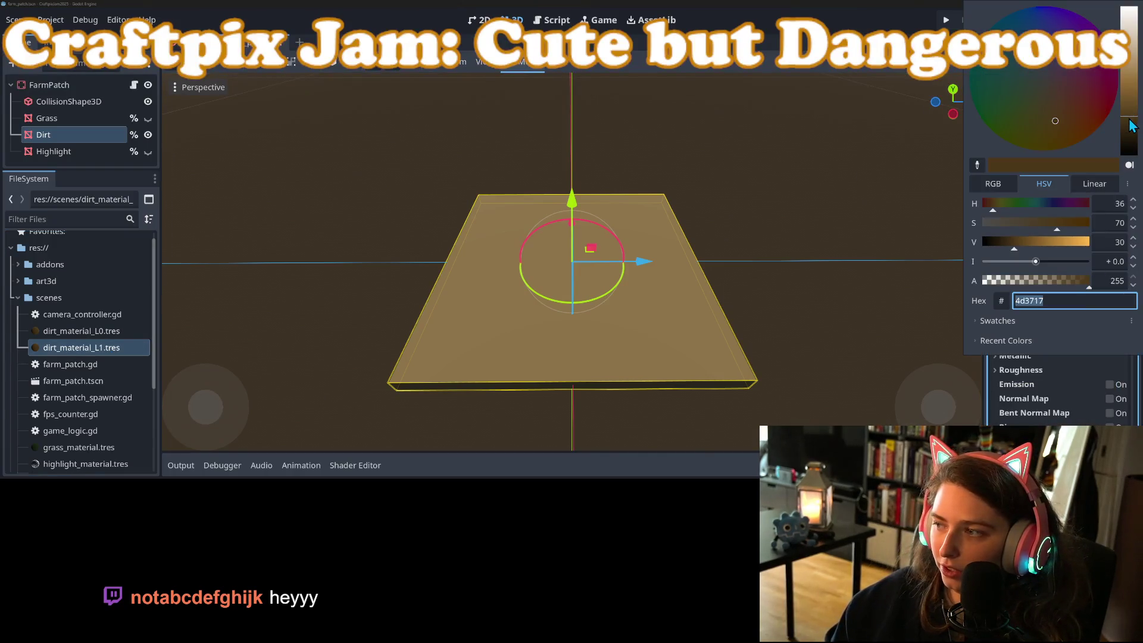
pyautogui.moveTo(1131, 119); pyautogui.dragTo(1130, 127)
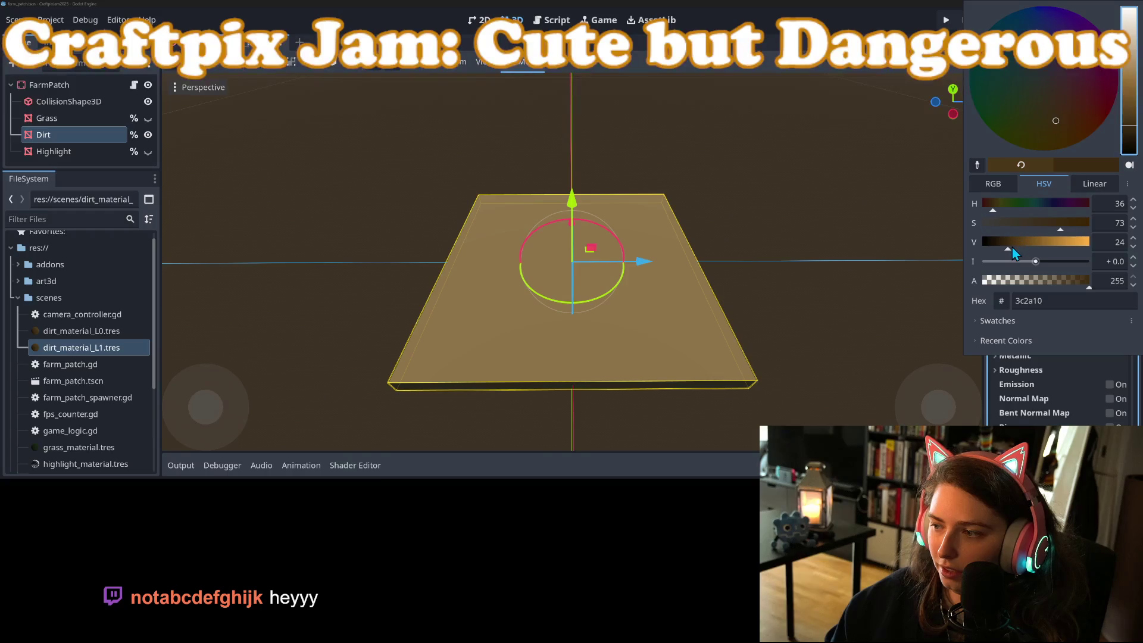
pyautogui.moveTo(1061, 229); pyautogui.dragTo(1073, 231)
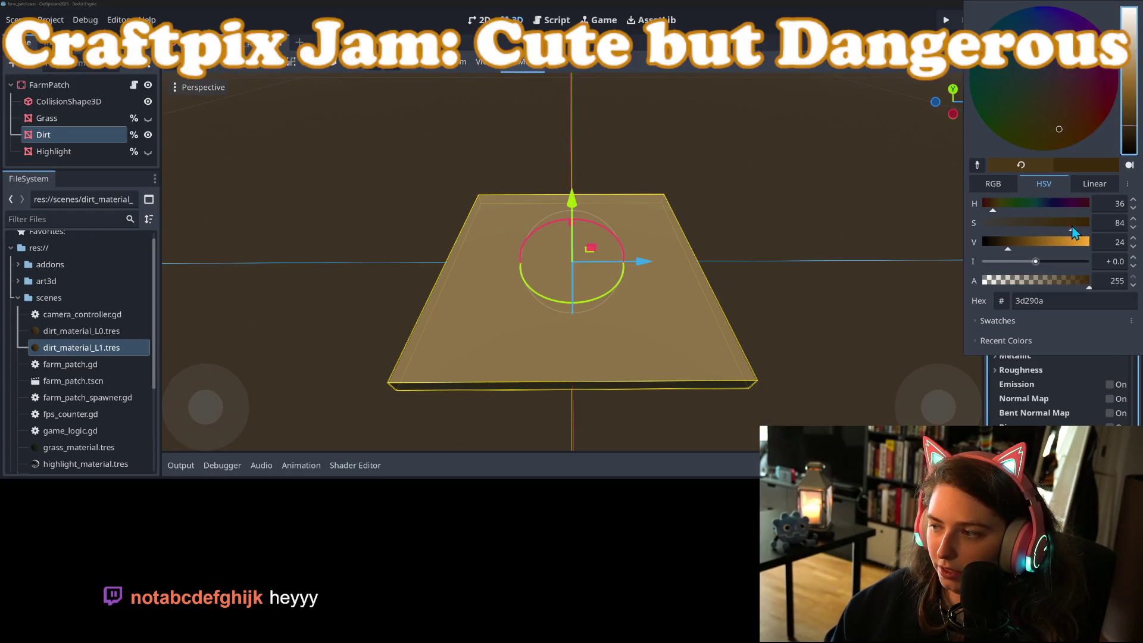
pyautogui.press('Escape')
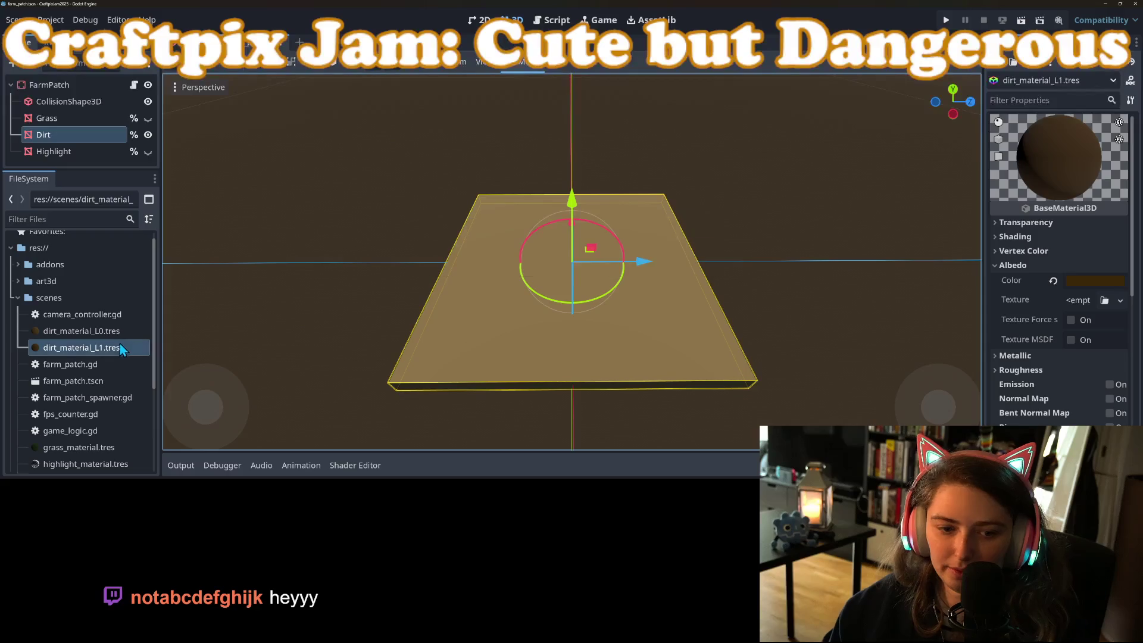
# Undo an accidental Dirt node duplicate, then compare the L0 and L1 materials
pyautogui.hotkey('ctrl', 'd')
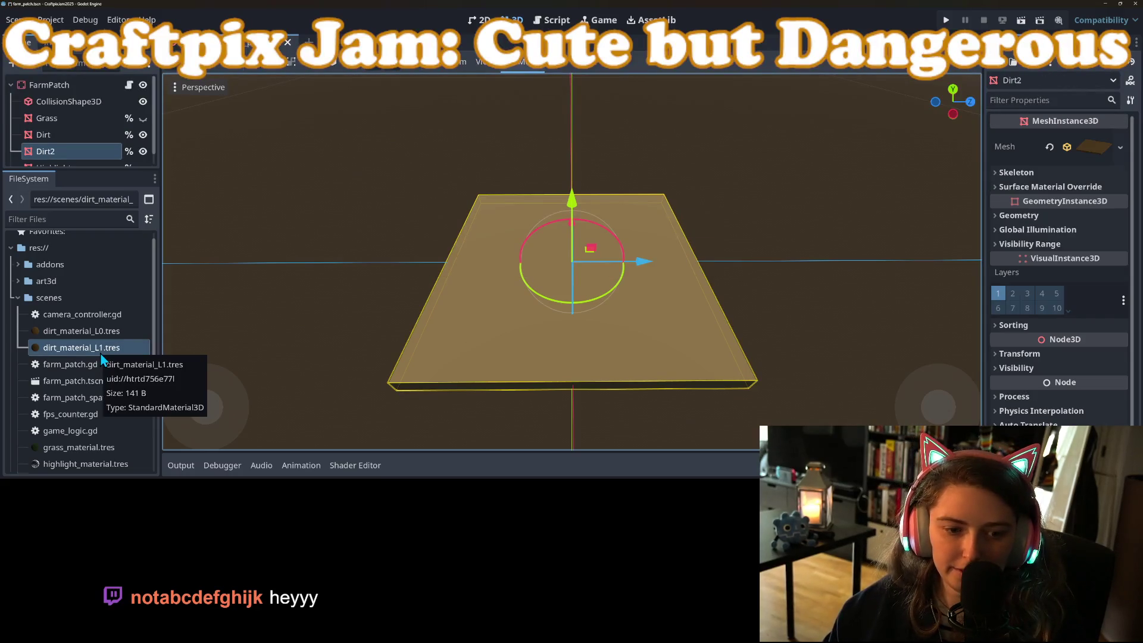
pyautogui.hotkey('ctrl', 'z')
pyautogui.click(96, 329)
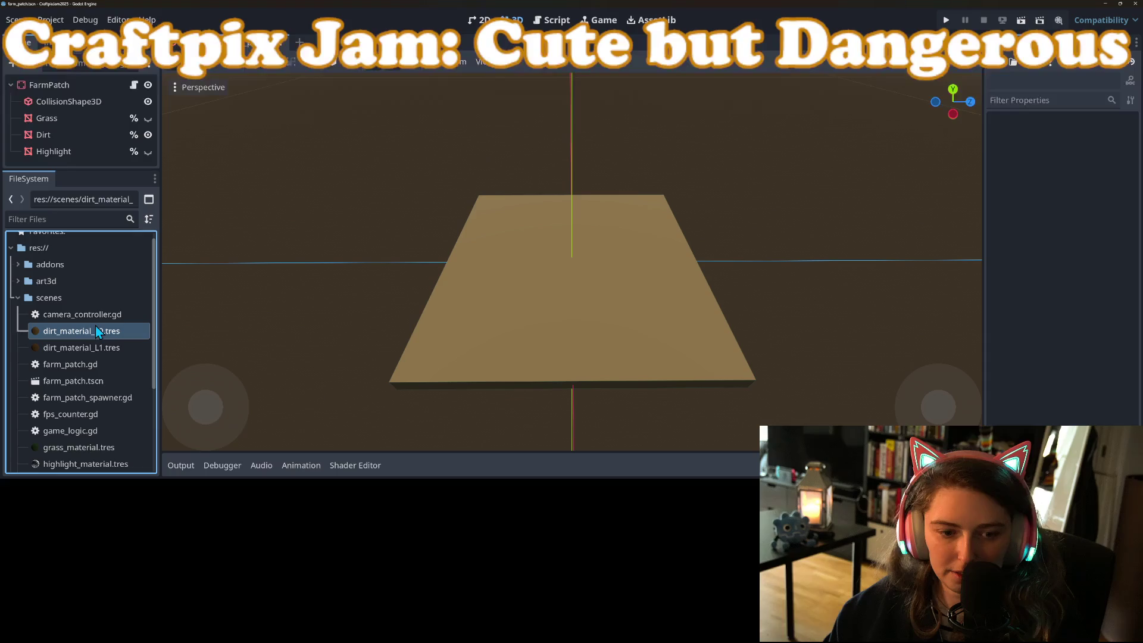
pyautogui.doubleClick(45, 337)
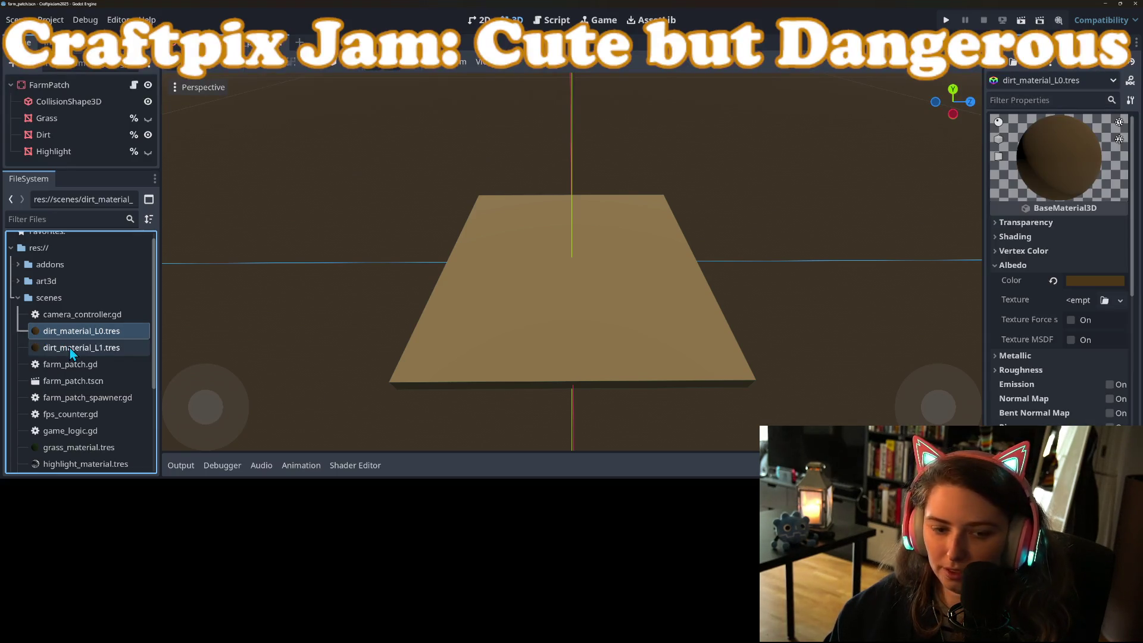
pyautogui.doubleClick(66, 348)
# Duplicate dirt_material_L1.tres as dirt_material_L2.tres and open it
pyautogui.rightClick(89, 348)
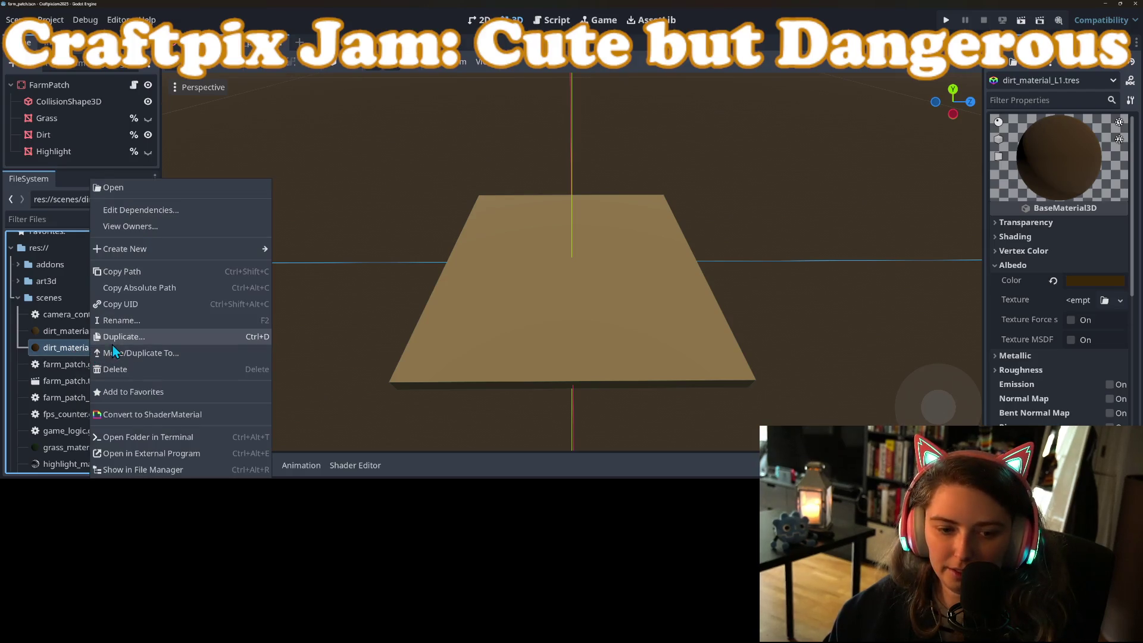
pyautogui.click(123, 336)
pyautogui.write('2')
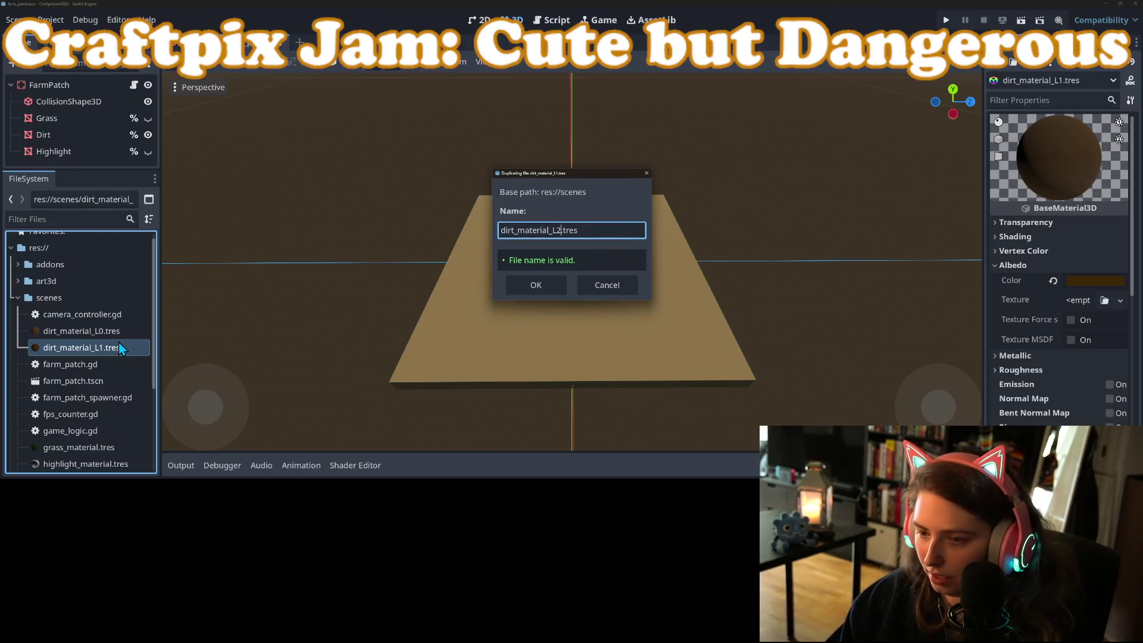
pyautogui.press('Return')
pyautogui.click(79, 381)
pyautogui.click(87, 368)
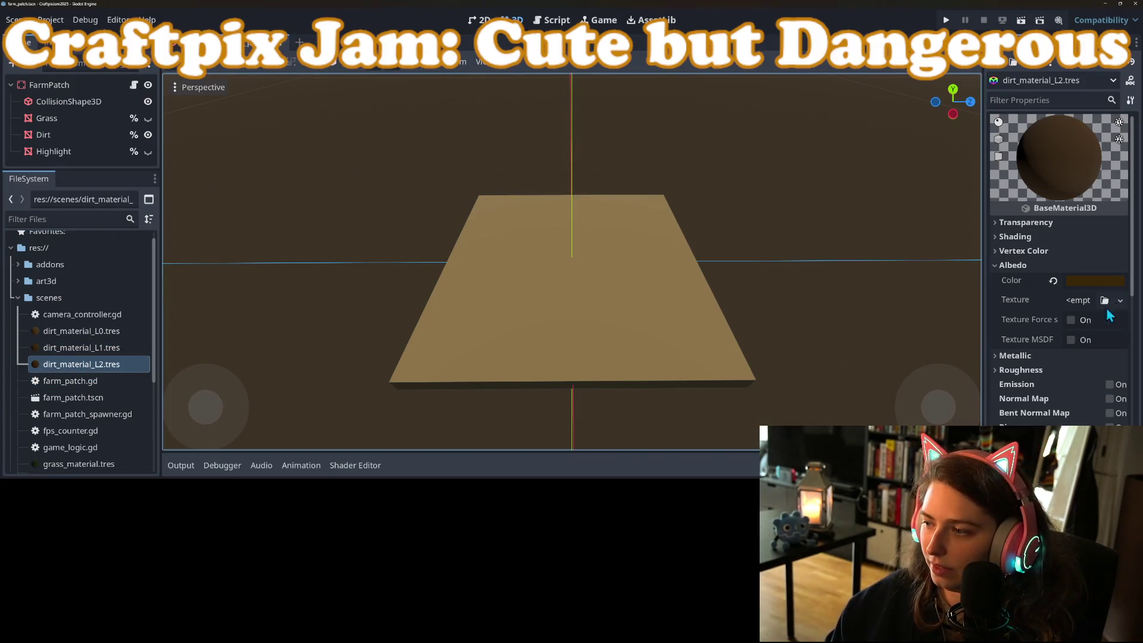
# Give the L2 material a darker, more saturated albedo colour
pyautogui.click(1096, 280)
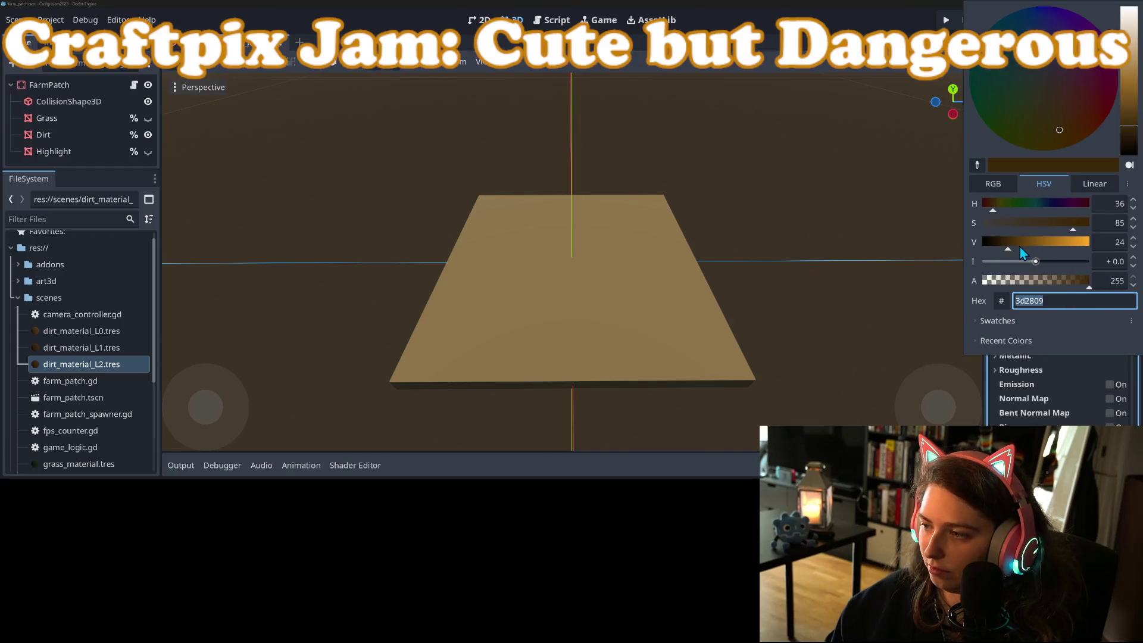
pyautogui.click(1001, 249)
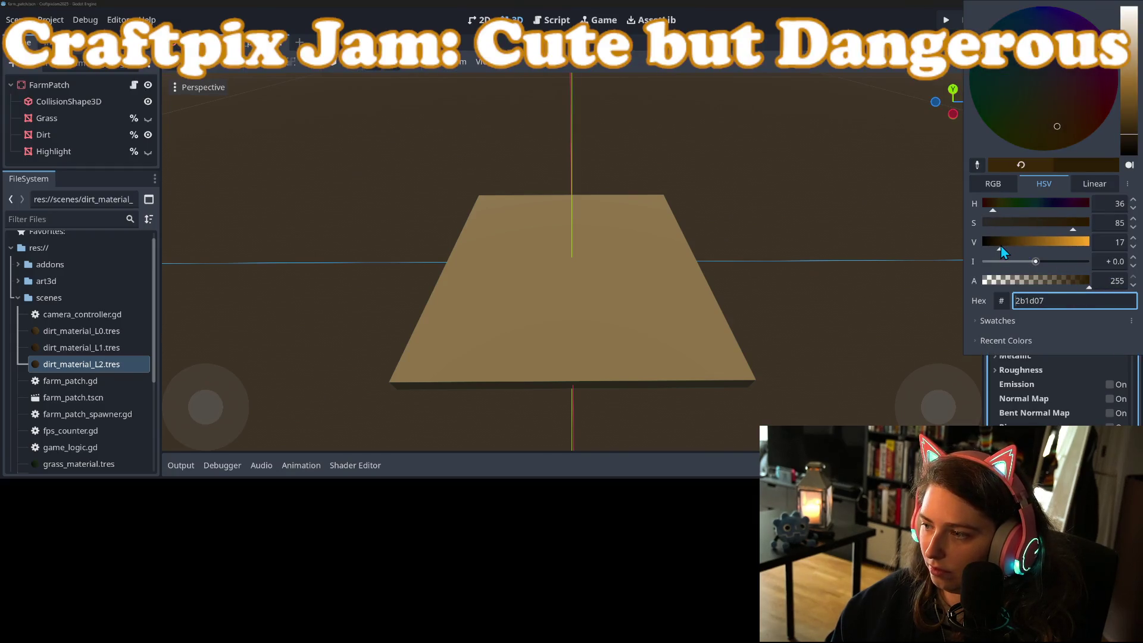
pyautogui.click(1081, 228)
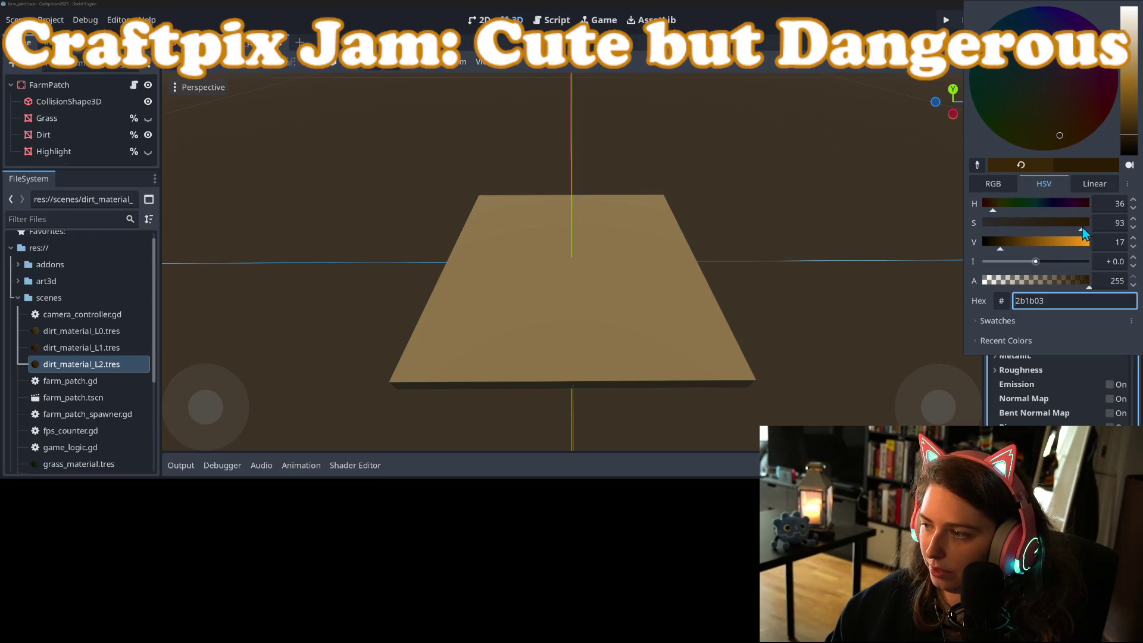
pyautogui.click(1053, 409)
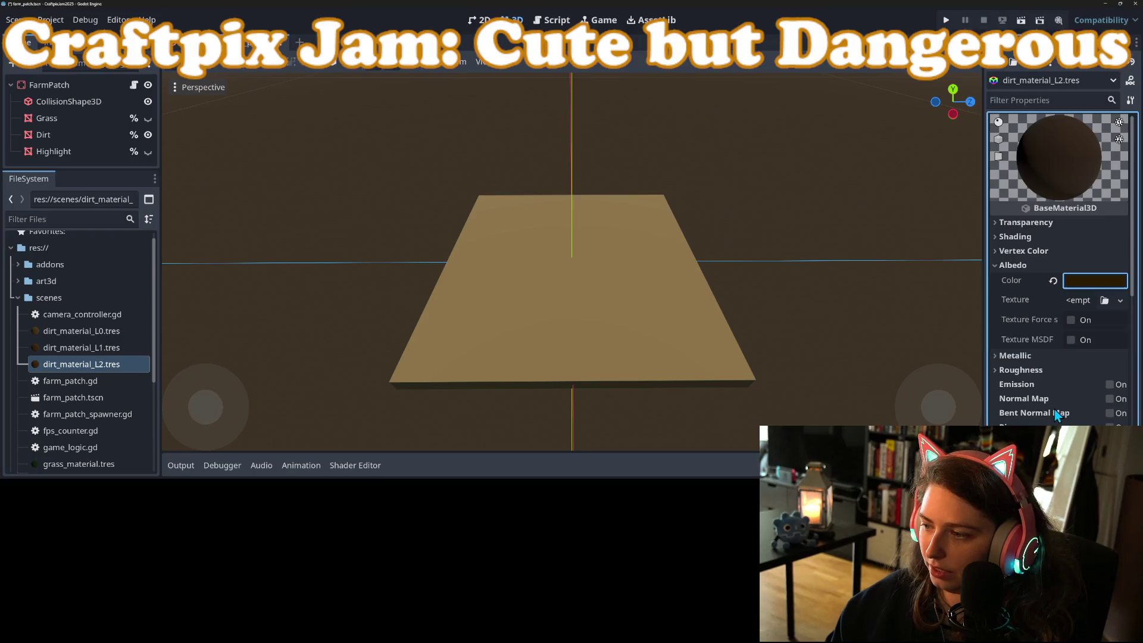
# Duplicate dirt_material_L2.tres as dirt_material_L3.tres and select it
pyautogui.rightClick(95, 364)
pyautogui.click(101, 335)
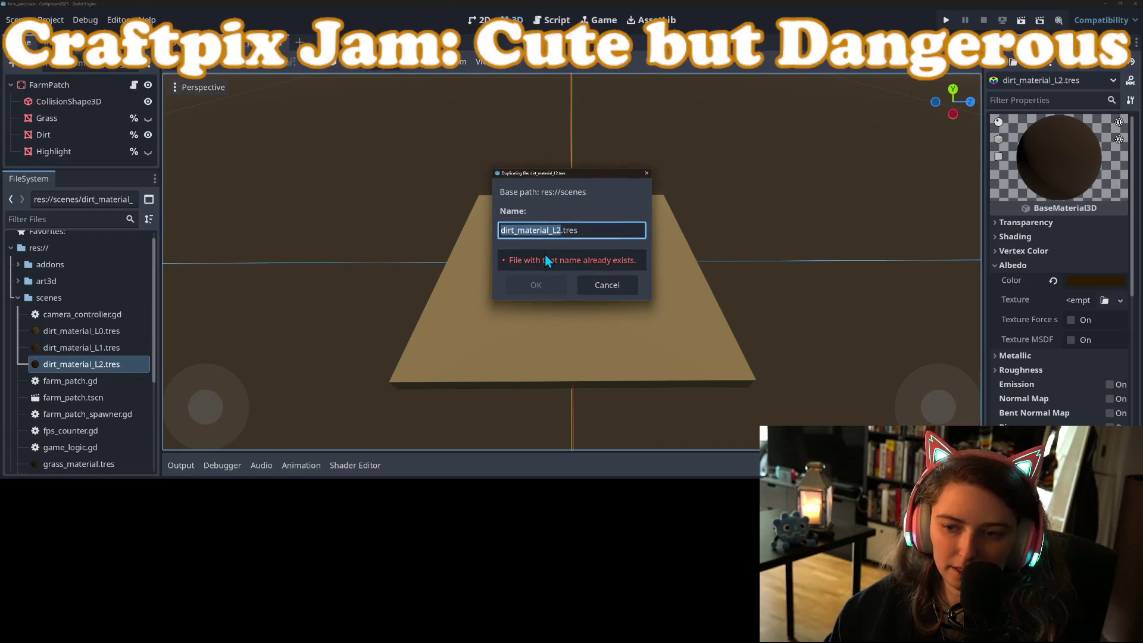
pyautogui.write('dirt_material_L3')
pyautogui.press('Return')
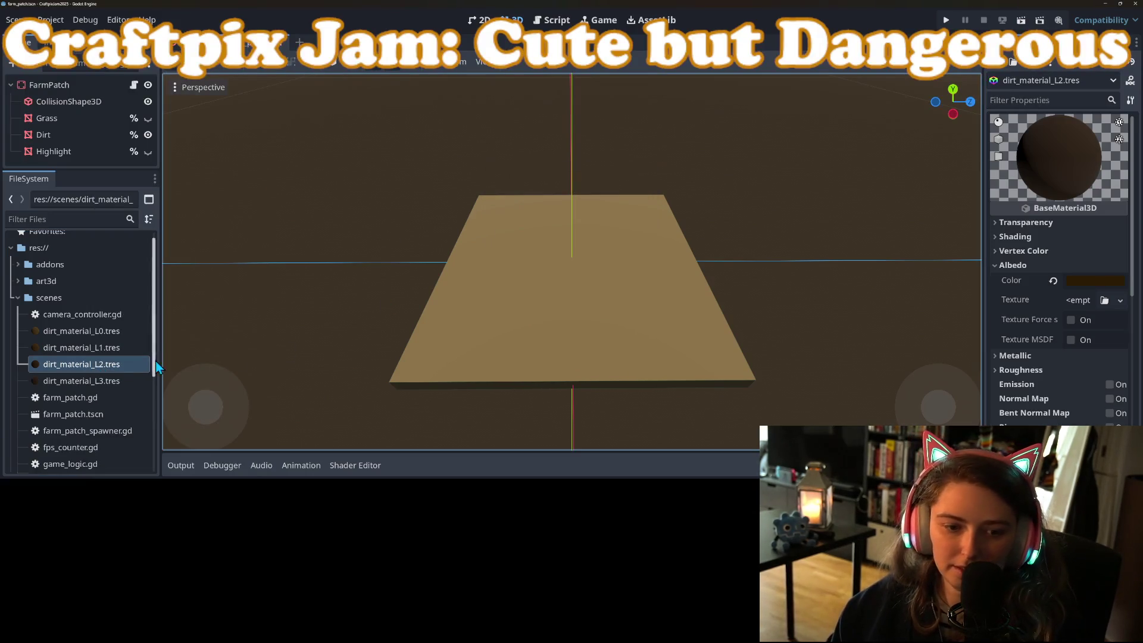
pyautogui.click(109, 383)
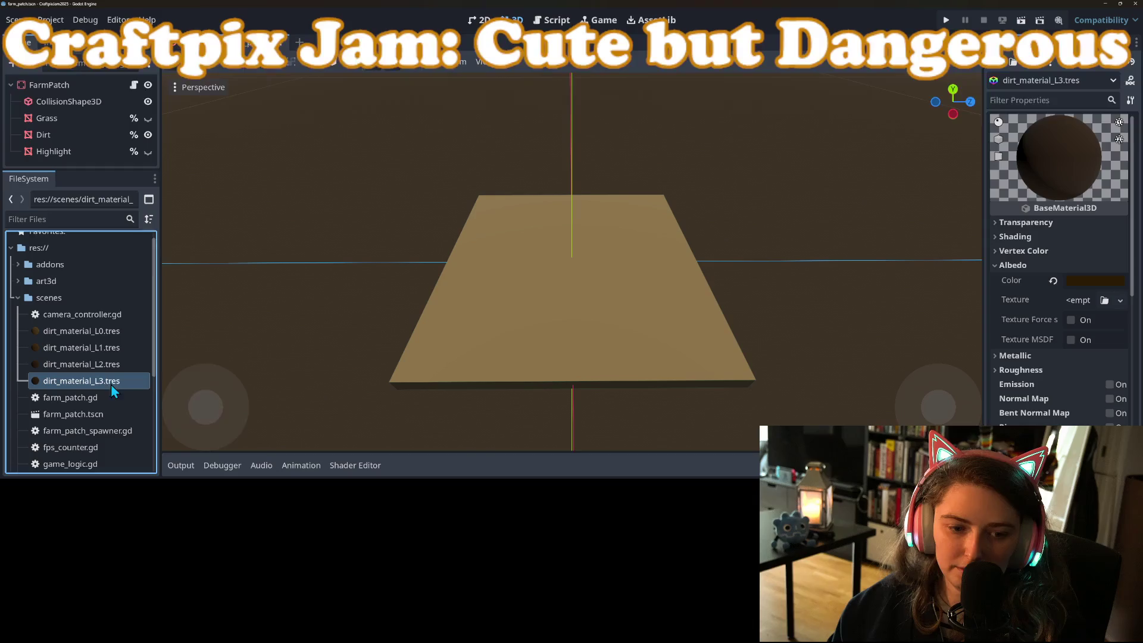
# Set the L3 albedo to saturation 100 with a much lower value, giving 170e00
pyautogui.click(1095, 280)
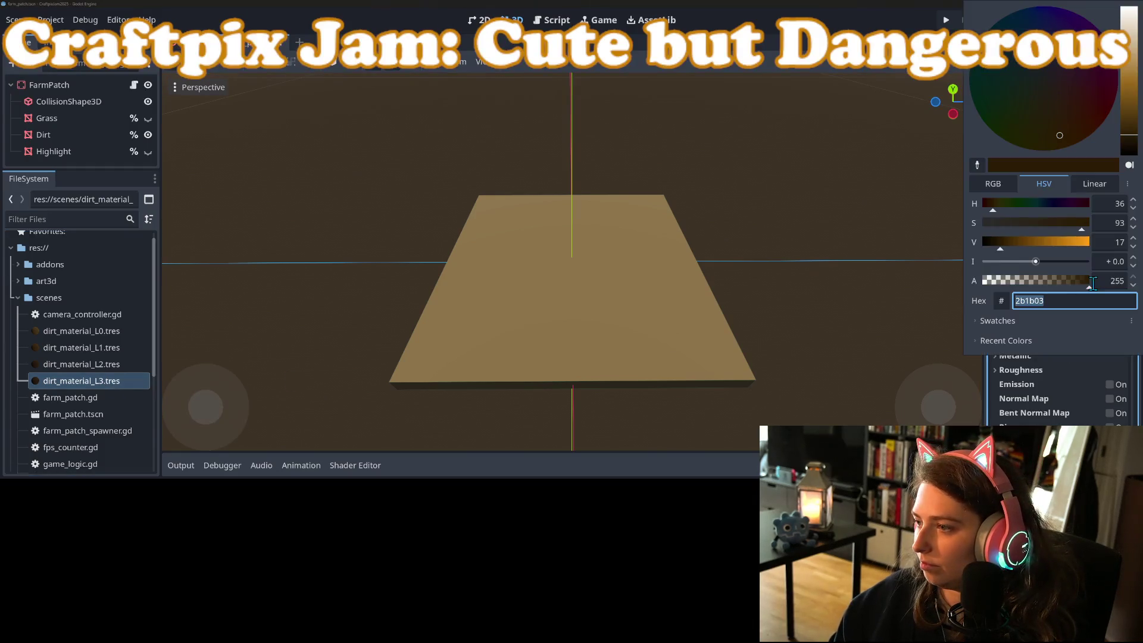
pyautogui.click(1089, 224)
pyautogui.click(997, 251)
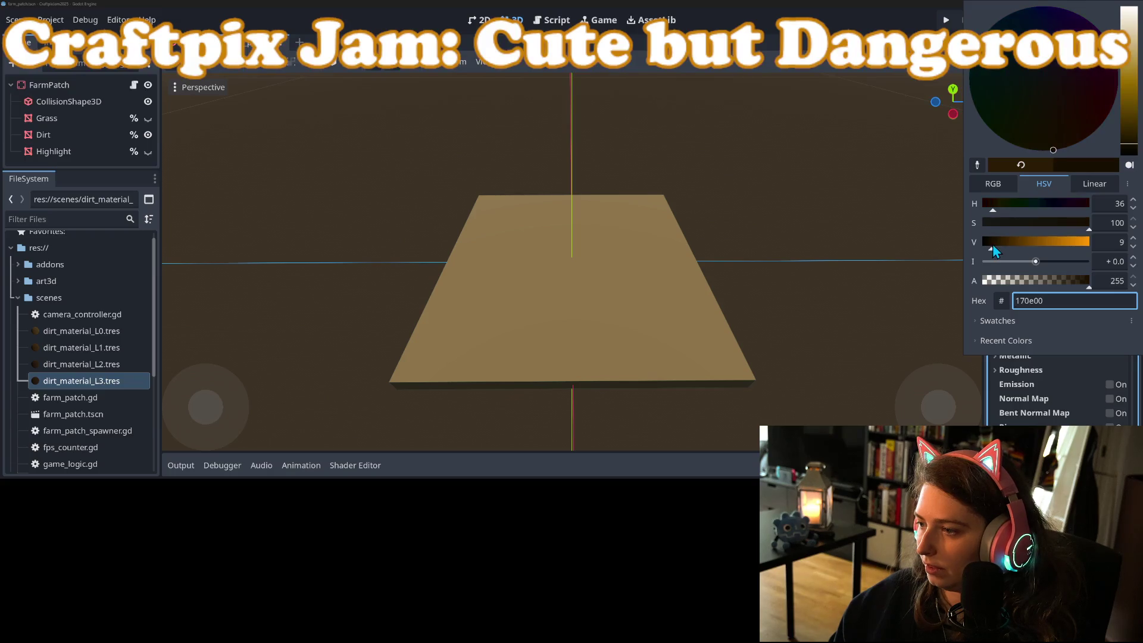
pyautogui.click(904, 382)
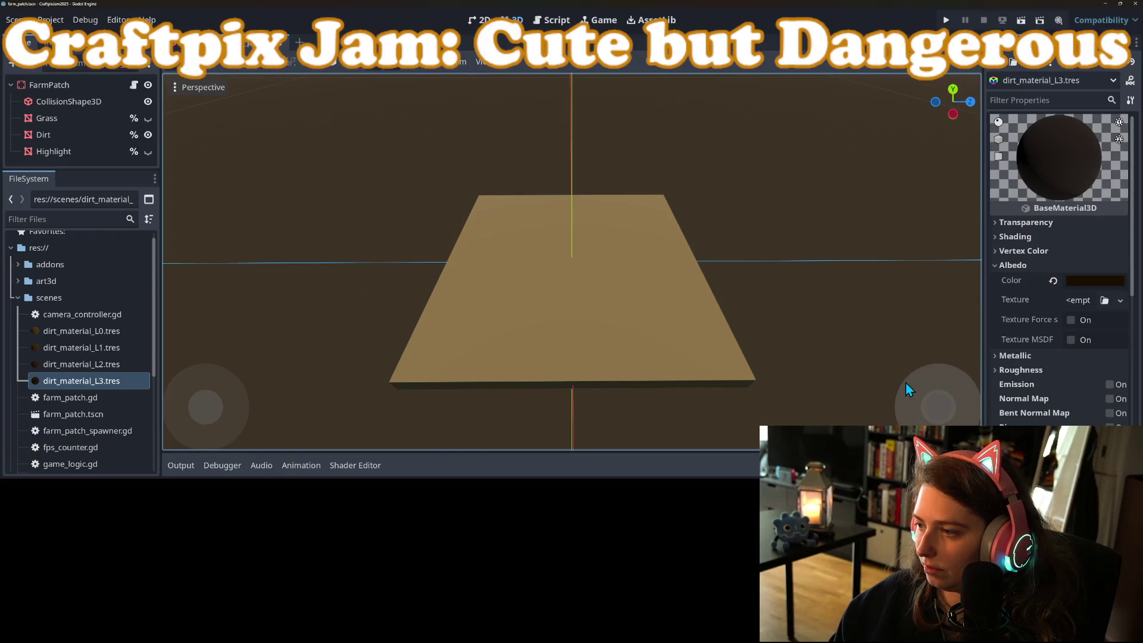
pyautogui.scroll(-3, 379, 308)
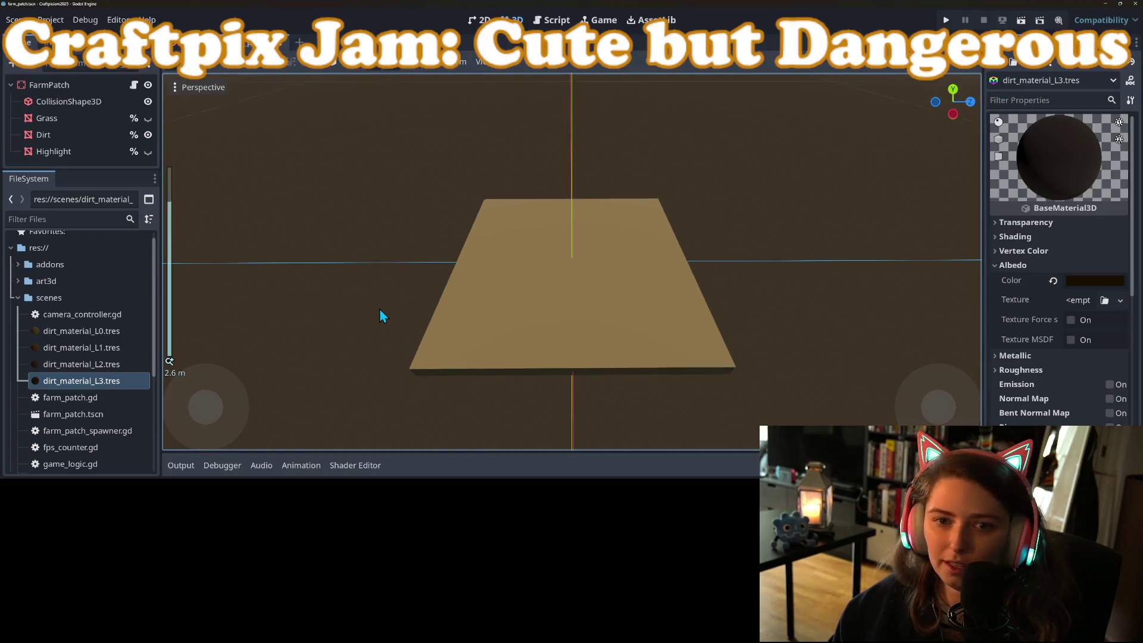
# Add preload constants for the dirt materials at the top of farm_patch.gd and save
pyautogui.click(134, 85)
pyautogui.click(499, 115)
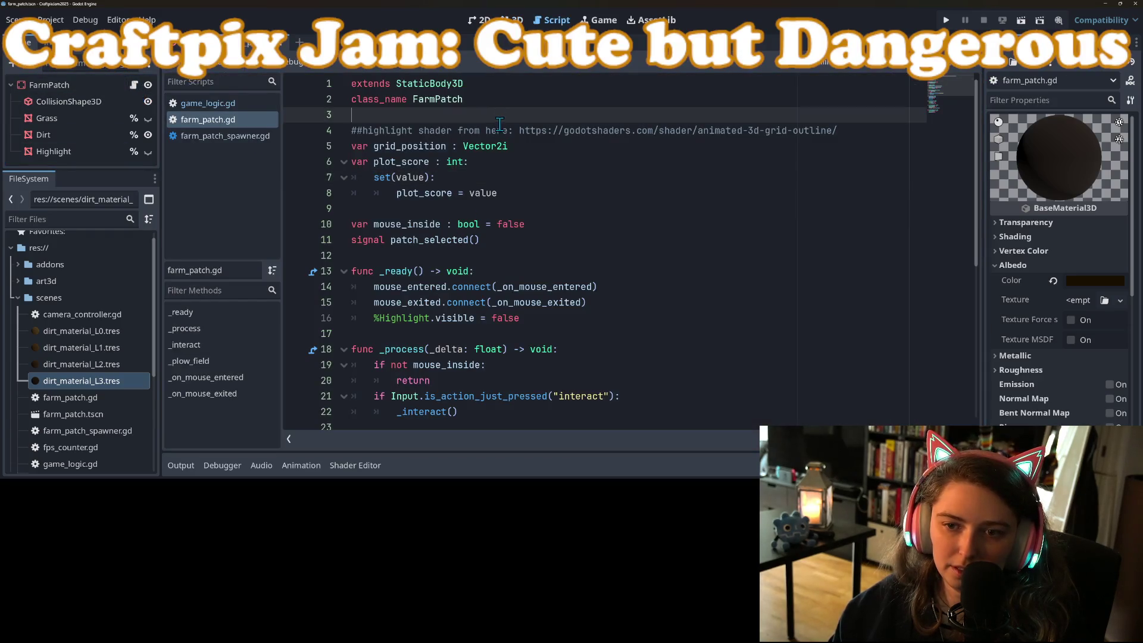
pyautogui.press('Return')
pyautogui.press('Return')
pyautogui.press('Up')
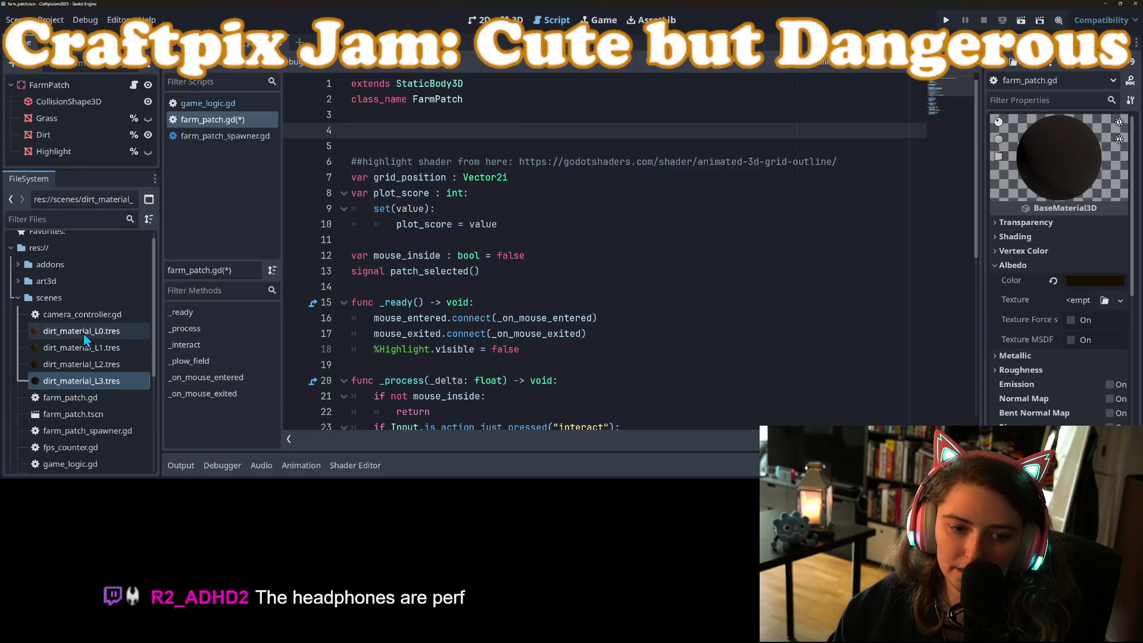
pyautogui.moveTo(83, 334)
pyautogui.mouseDown()
pyautogui.moveTo(381, 193)
pyautogui.moveTo(423, 146)
pyautogui.moveTo(101, 325)
pyautogui.moveTo(77, 351)
pyautogui.moveTo(503, 122)
pyautogui.moveTo(512, 131)
pyautogui.mouseUp()
pyautogui.moveTo(83, 365)
pyautogui.mouseDown()
pyautogui.moveTo(103, 369)
pyautogui.moveTo(417, 152)
pyautogui.moveTo(393, 146)
pyautogui.moveTo(108, 382)
pyautogui.moveTo(456, 163)
pyautogui.mouseUp()
pyautogui.hotkey('ctrl', 's')
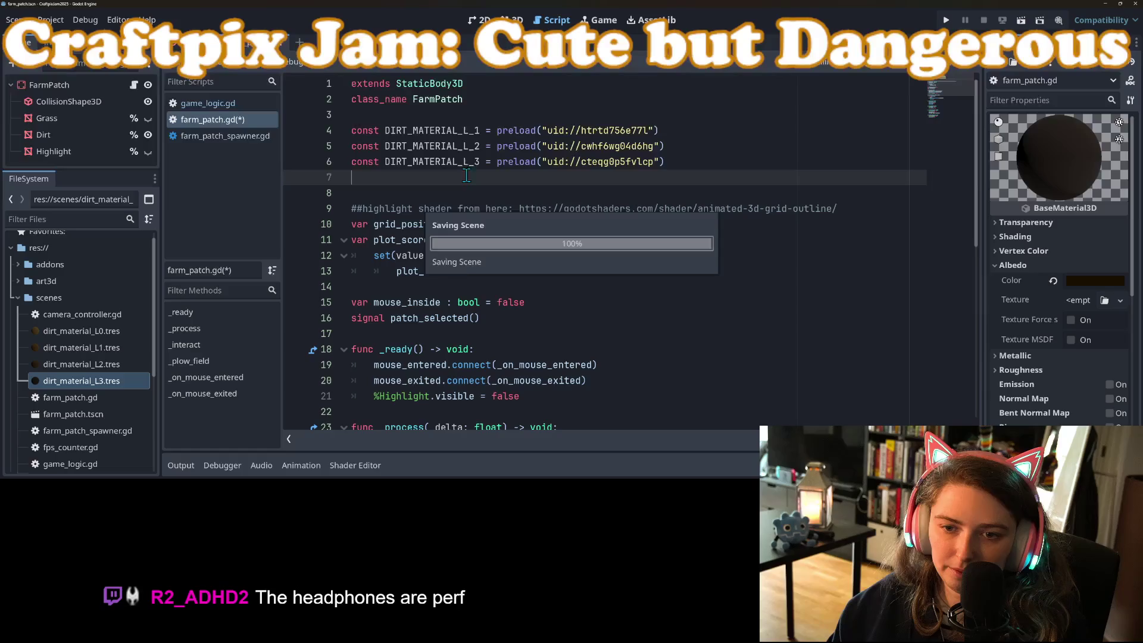
# Add an if is_inside_tree(): check after plot_score = value in the setter
pyautogui.click(546, 273)
pyautogui.press('Return')
pyautogui.write('if')
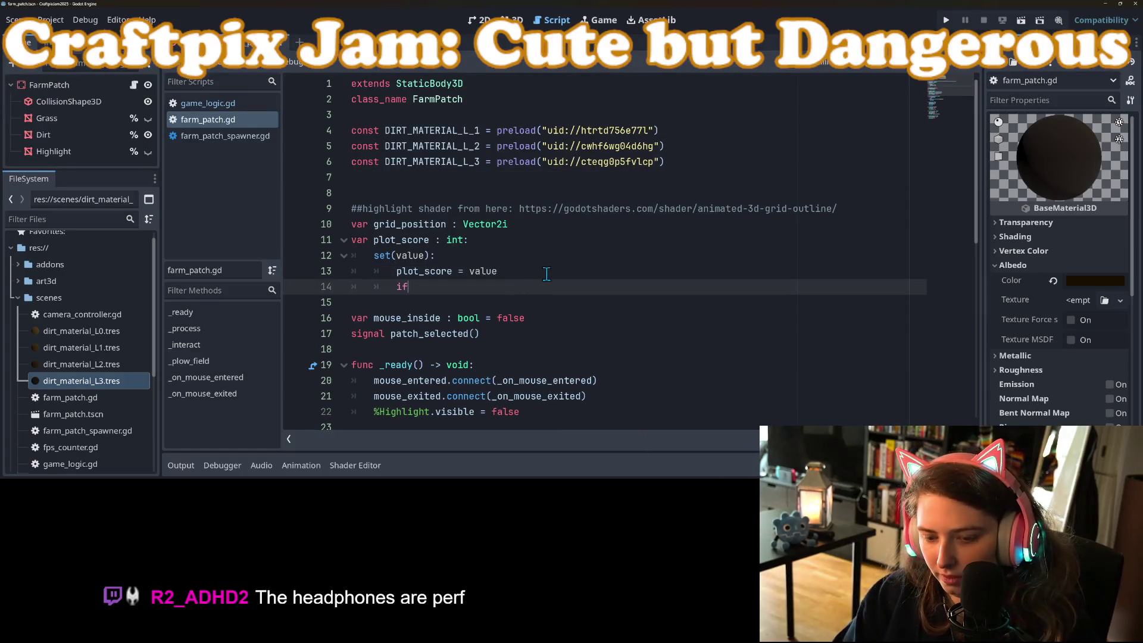
pyautogui.write(' is_in')
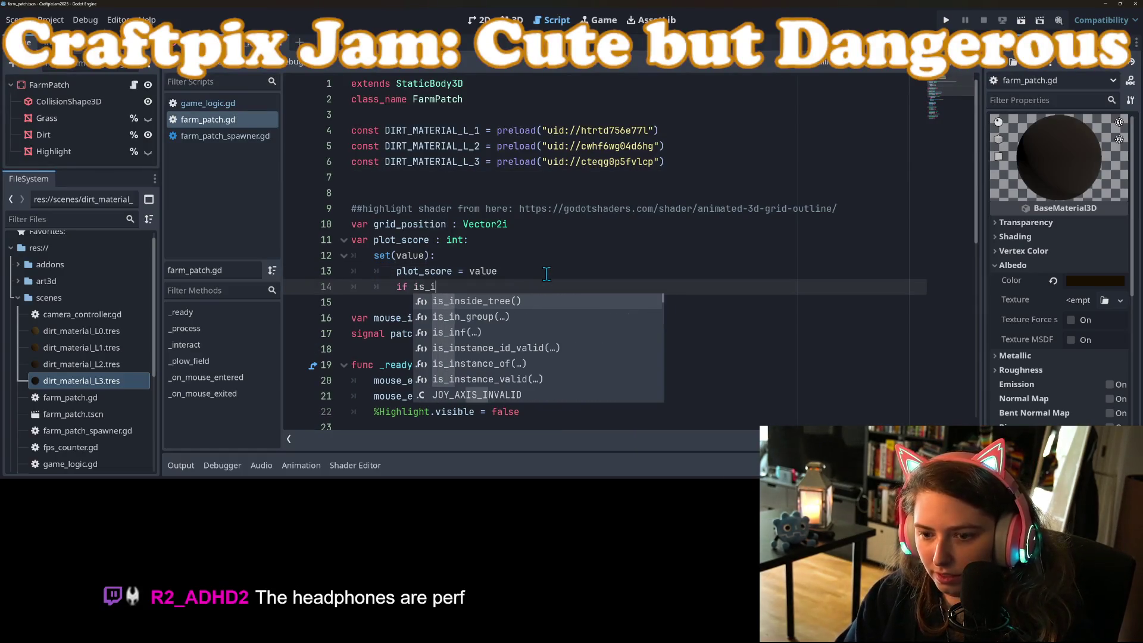
pyautogui.press('Return')
pyautogui.write(':')
pyautogui.press('Return')
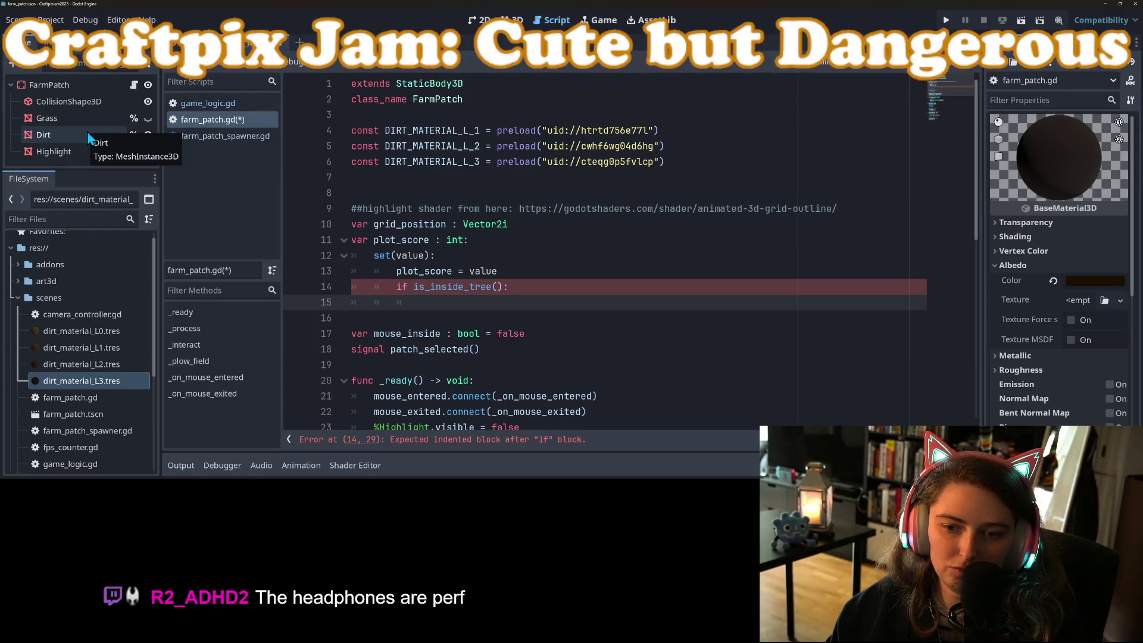
# Inside the check, set %Dirt.material_override = DIRT_MATERIAL_L_3 and save
pyautogui.moveTo(88, 139); pyautogui.dragTo(429, 303)
pyautogui.write('.mate')
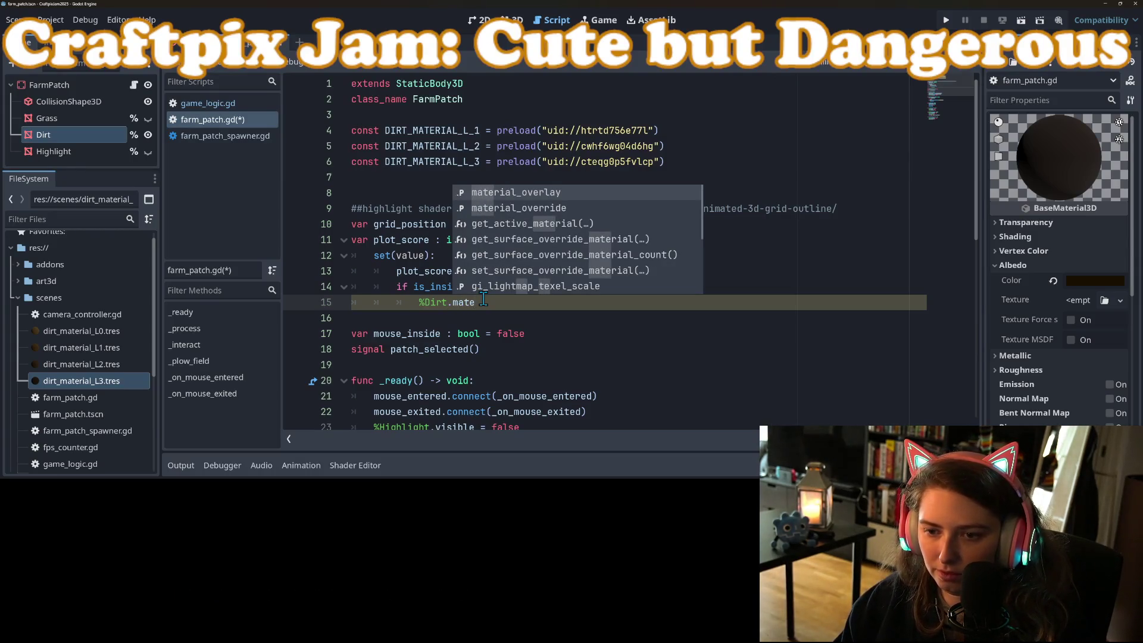
pyautogui.press('Down')
pyautogui.press('Return')
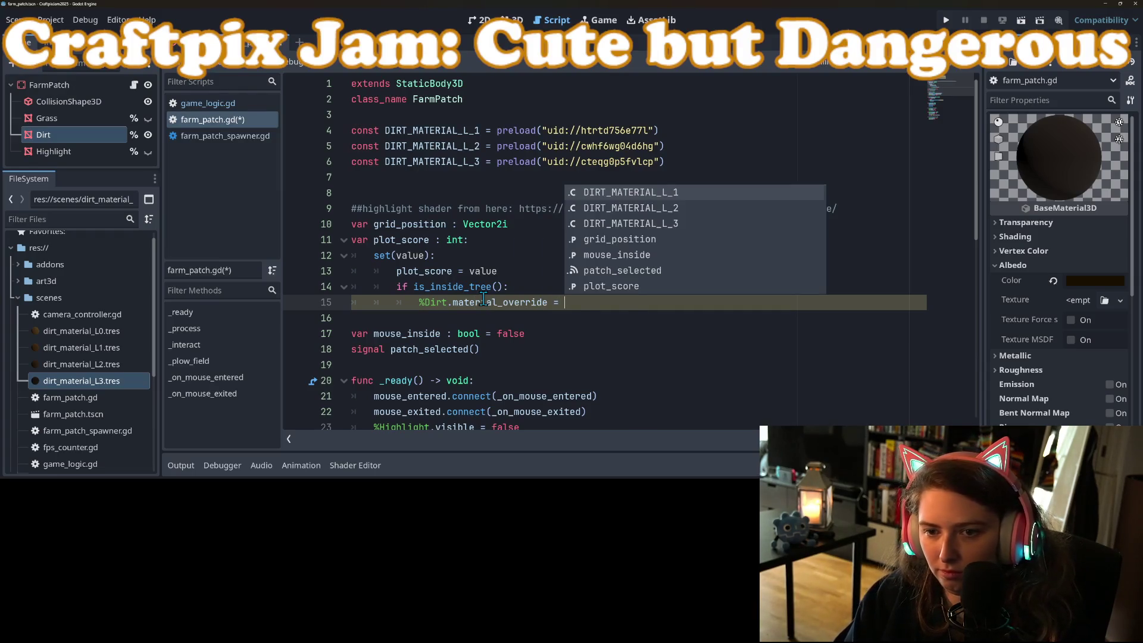
pyautogui.press('Down')
pyautogui.press('Down')
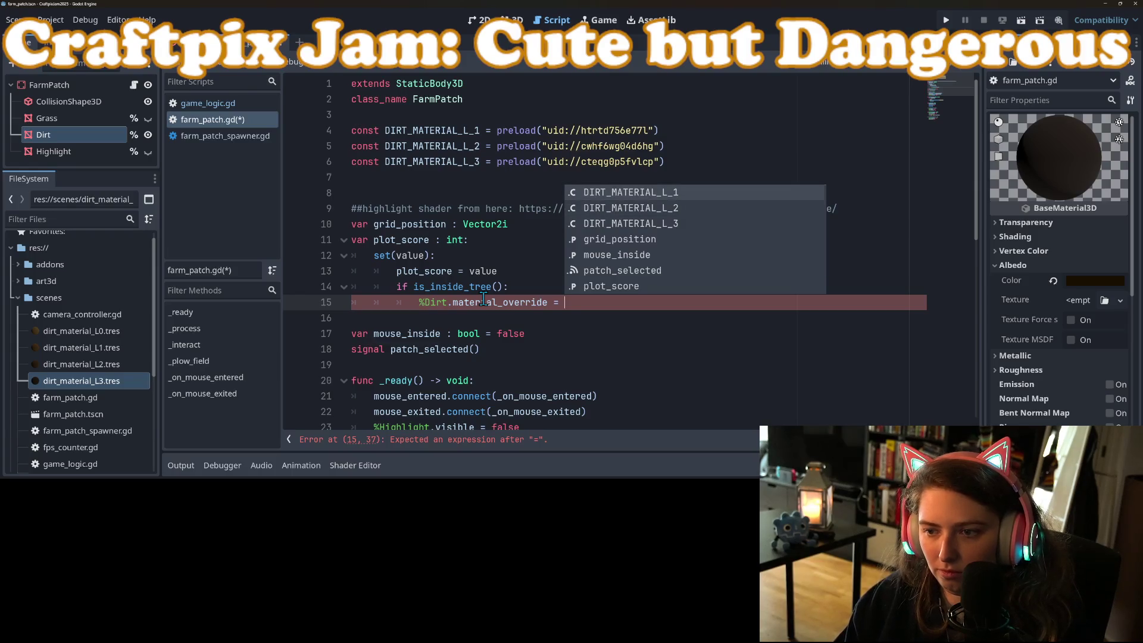
pyautogui.press('Return')
pyautogui.hotkey('ctrl', 's')
# Insert an empty line inside the setter's if block
pyautogui.click(563, 292)
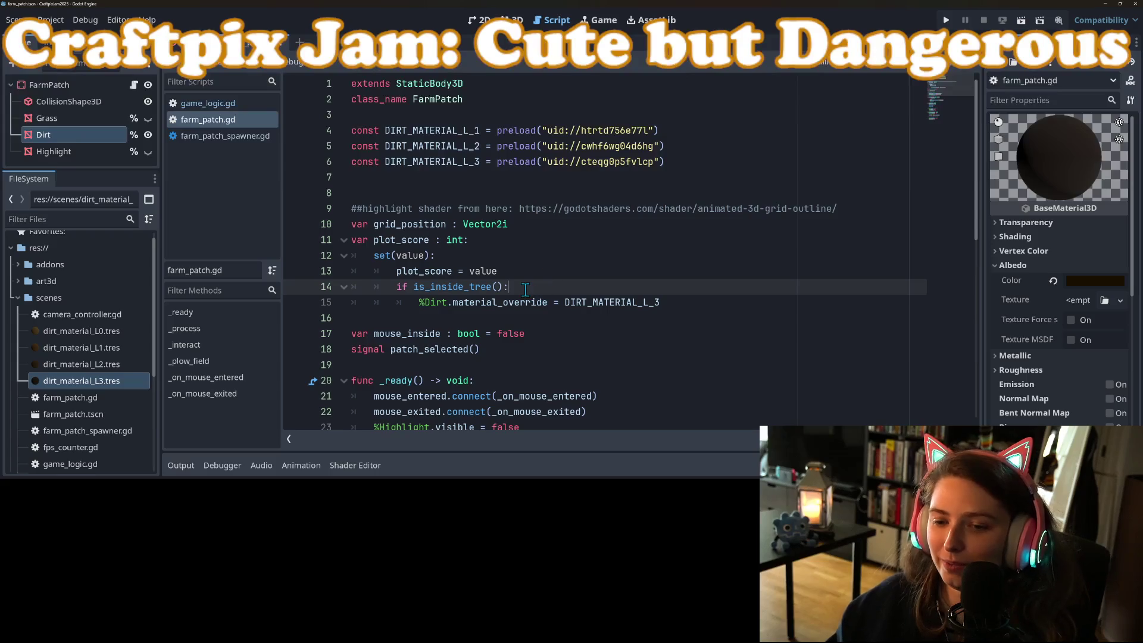
pyautogui.click(534, 278)
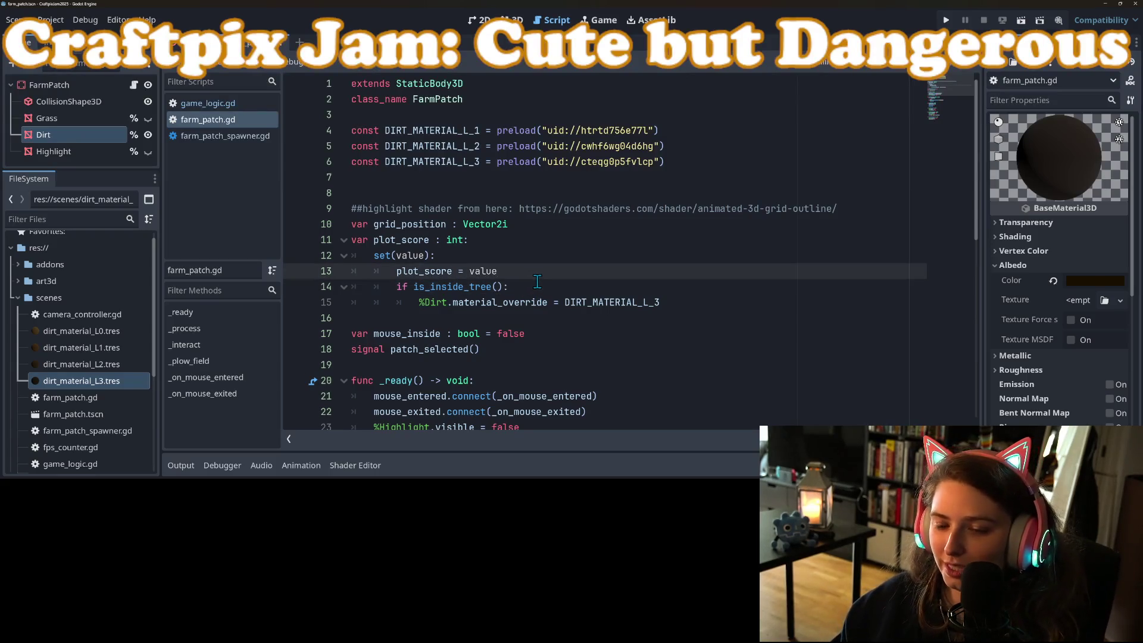
pyautogui.click(545, 287)
pyautogui.press('Return')
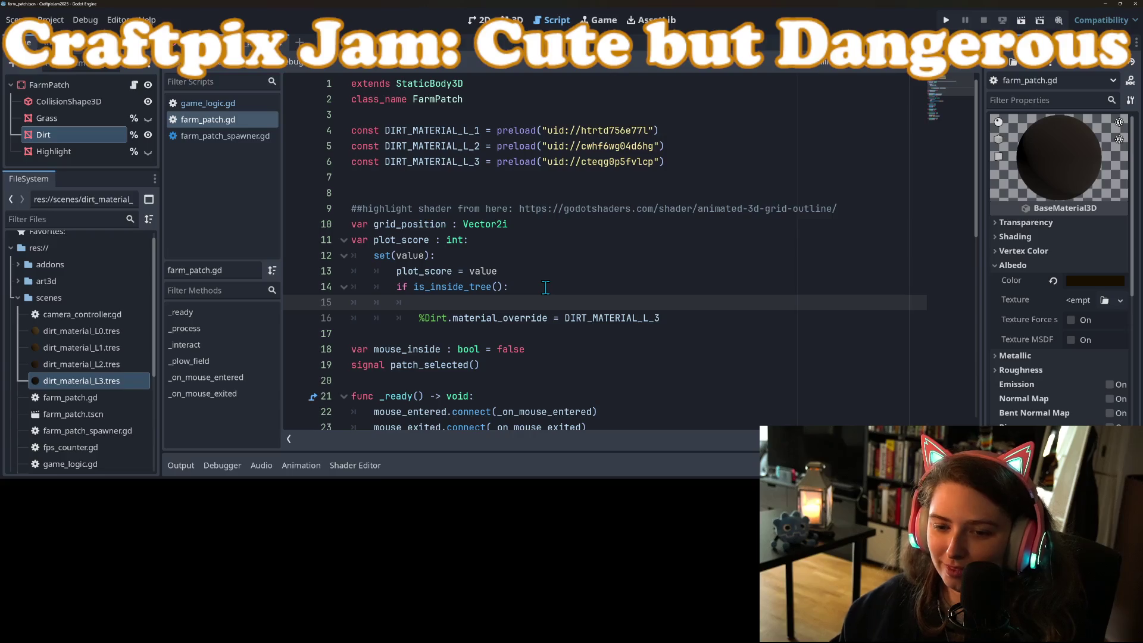
pyautogui.click(490, 319)
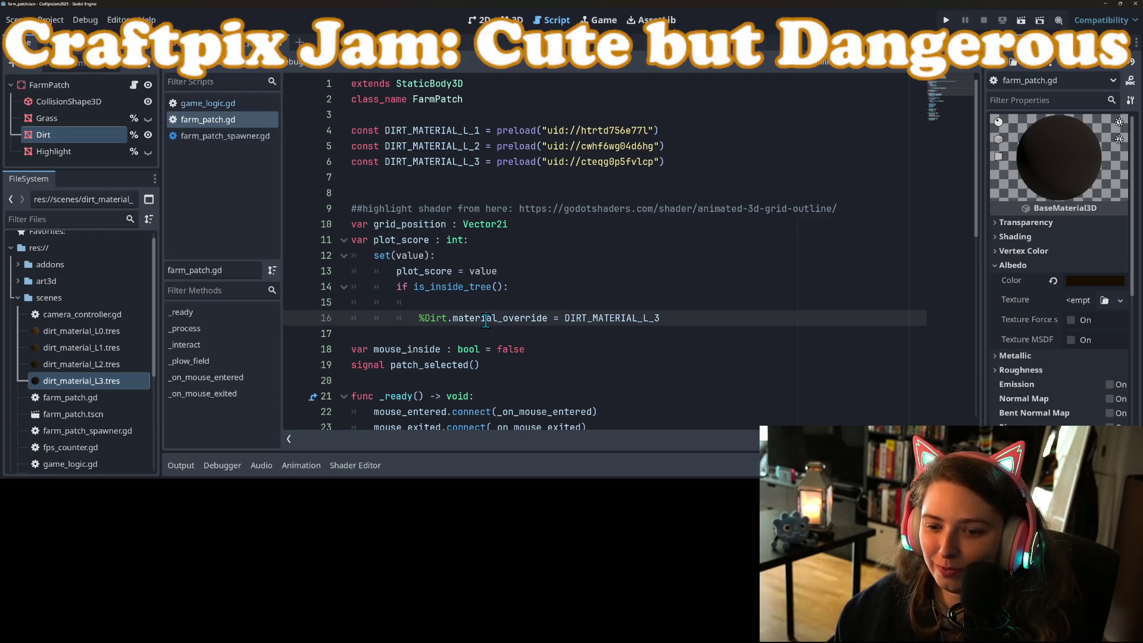
pyautogui.click(484, 286)
pyautogui.scroll(-4, 479, 238)
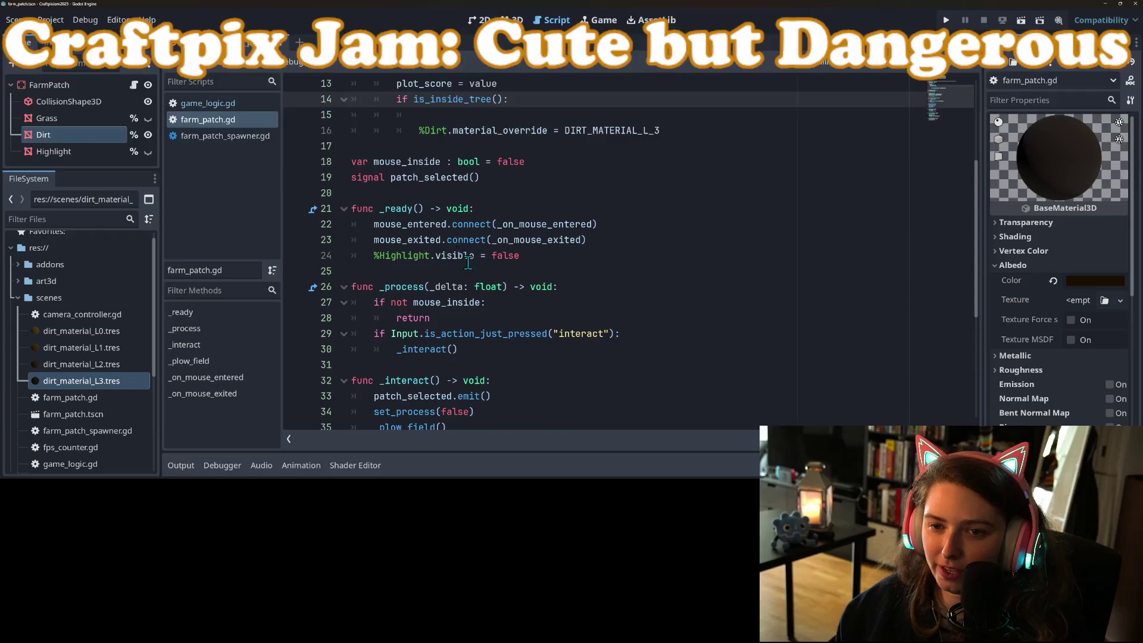
pyautogui.scroll(3, 469, 263)
pyautogui.scroll(-8, 479, 337)
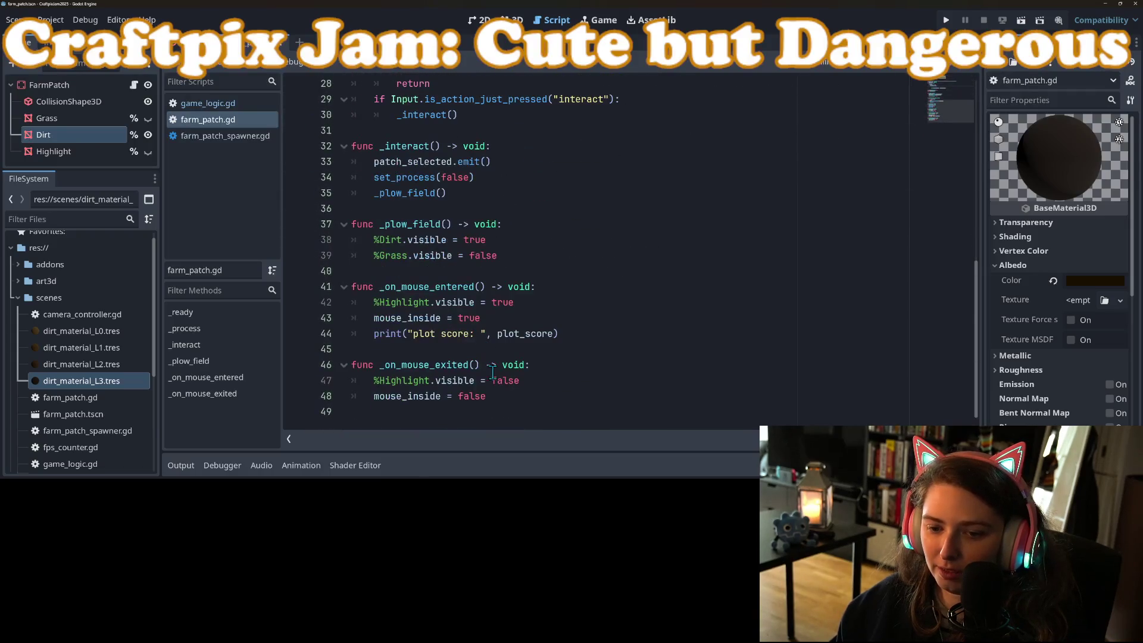
# Declare a new _update_soil_material function at the end of farm_patch.gd
pyautogui.click(481, 412)
pyautogui.press('Return')
pyautogui.write('func _update_')
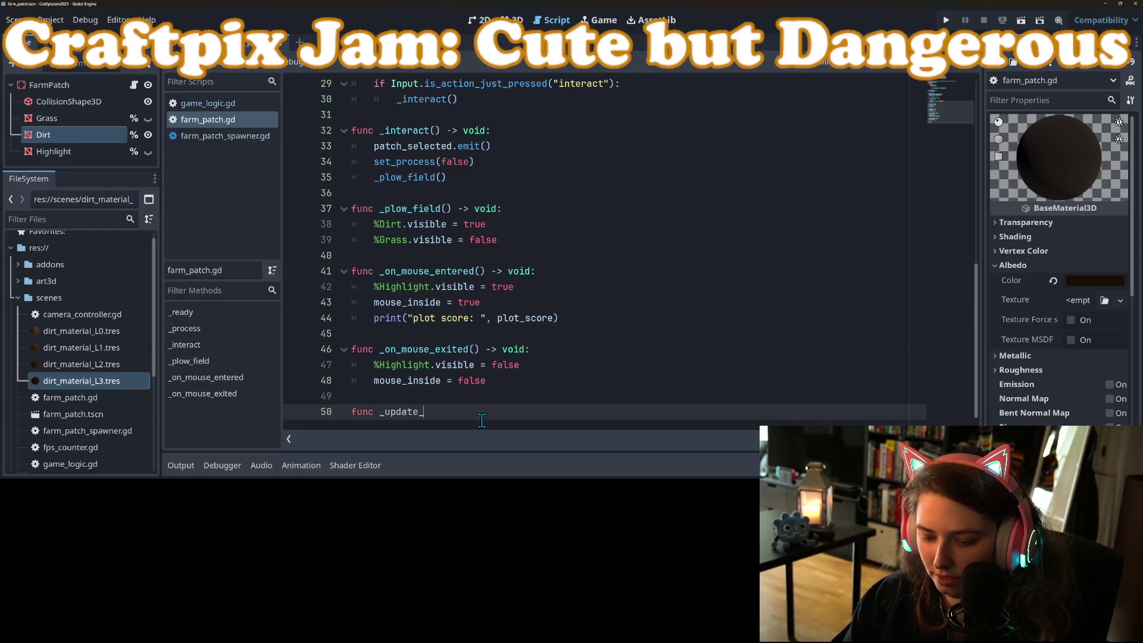
pyautogui.write('soil_material(')
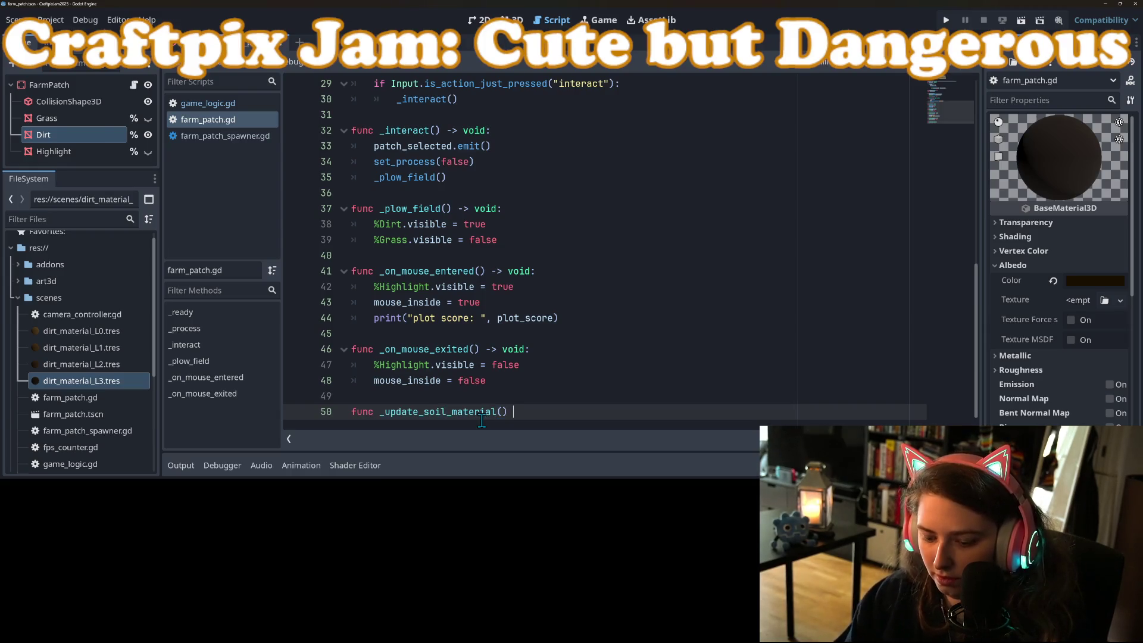
pyautogui.write('d')
pyautogui.press('Return')
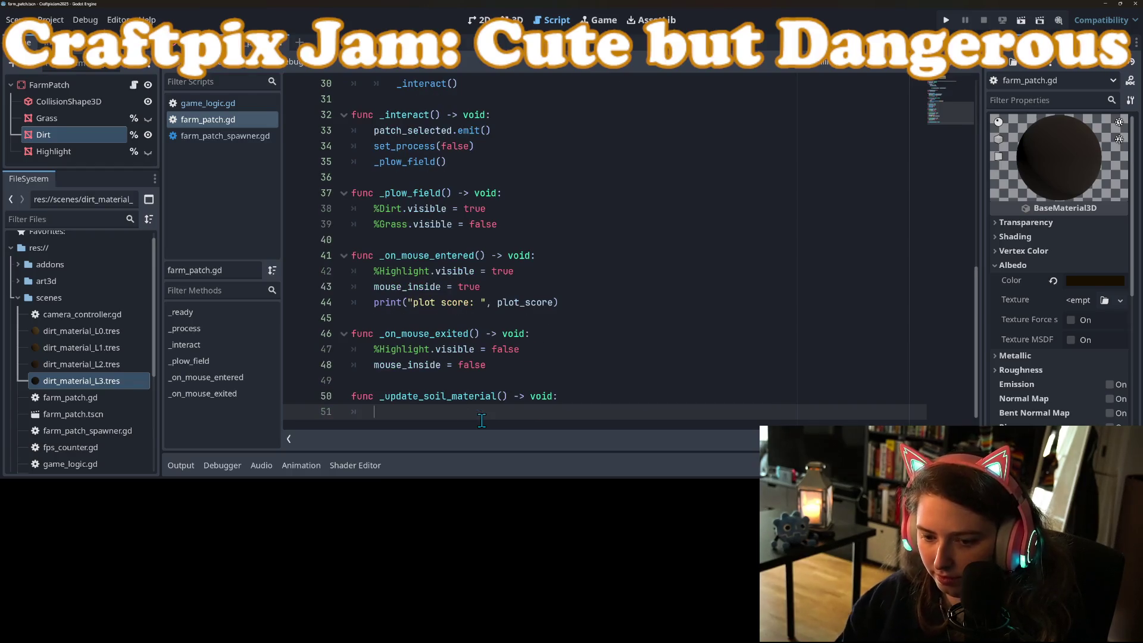
# Move the %Dirt.material_override line into the _update_soil_material body
pyautogui.scroll(9, 493, 344)
pyautogui.scroll(1, 457, 324)
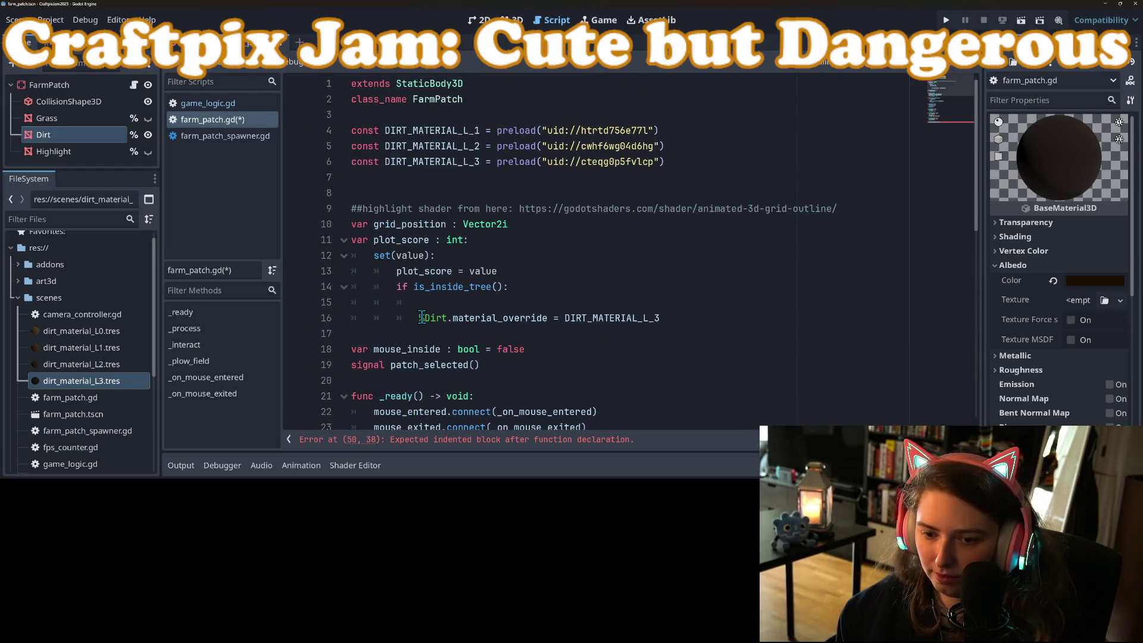
pyautogui.moveTo(421, 317); pyautogui.dragTo(661, 318)
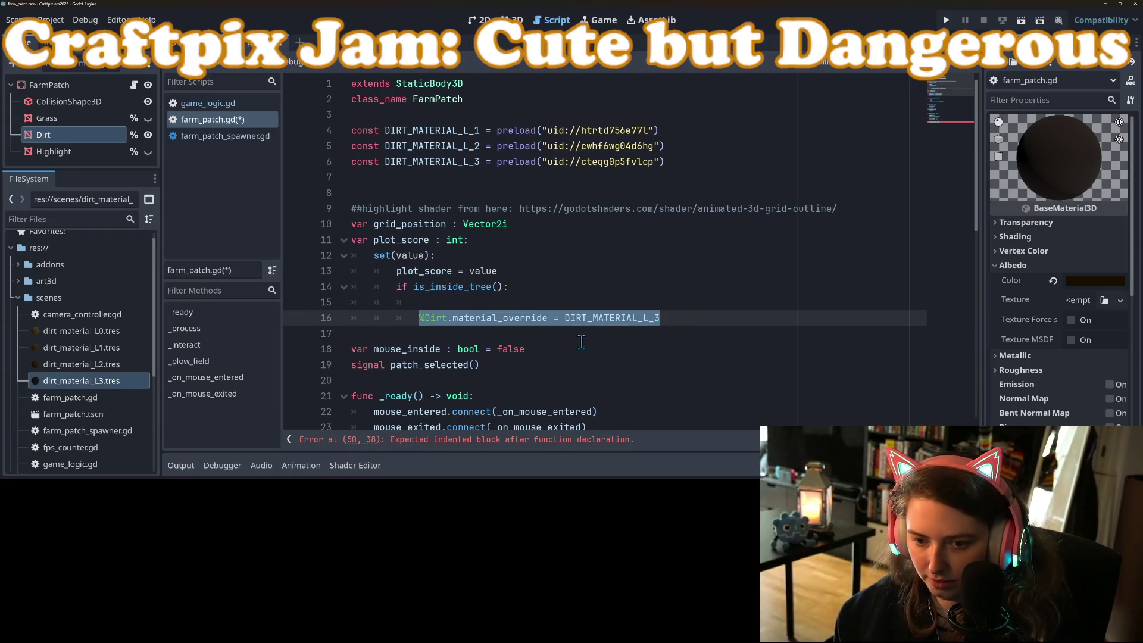
pyautogui.hotkey('ctrl', 'x')
pyautogui.scroll(-10, 578, 344)
pyautogui.click(511, 418)
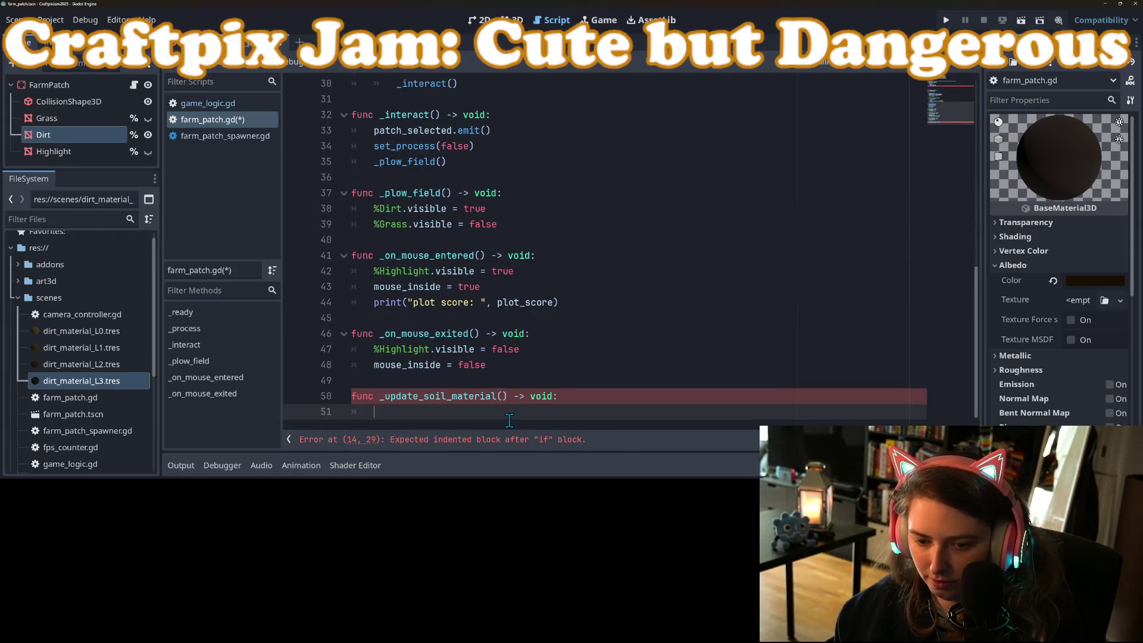
pyautogui.hotkey('ctrl', 'v')
# Call _update_soil_material() on its own line after plot_score = value
pyautogui.moveTo(380, 396); pyautogui.dragTo(506, 397)
pyautogui.scroll(9, 477, 358)
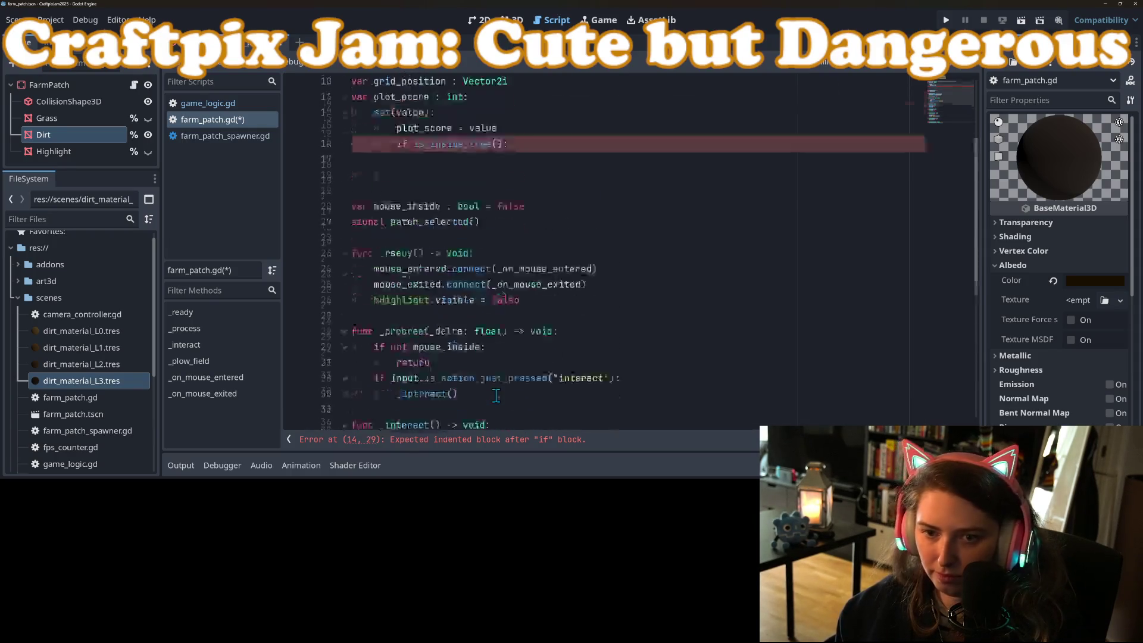
pyautogui.click(434, 271)
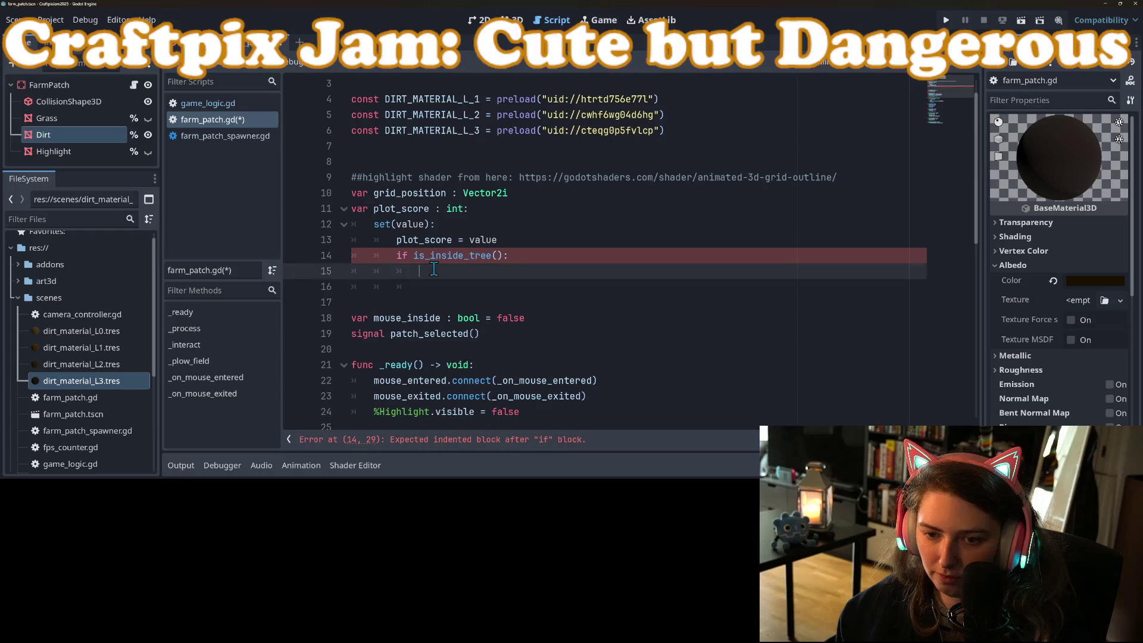
pyautogui.click(497, 244)
pyautogui.hotkey('ctrl', 'v')
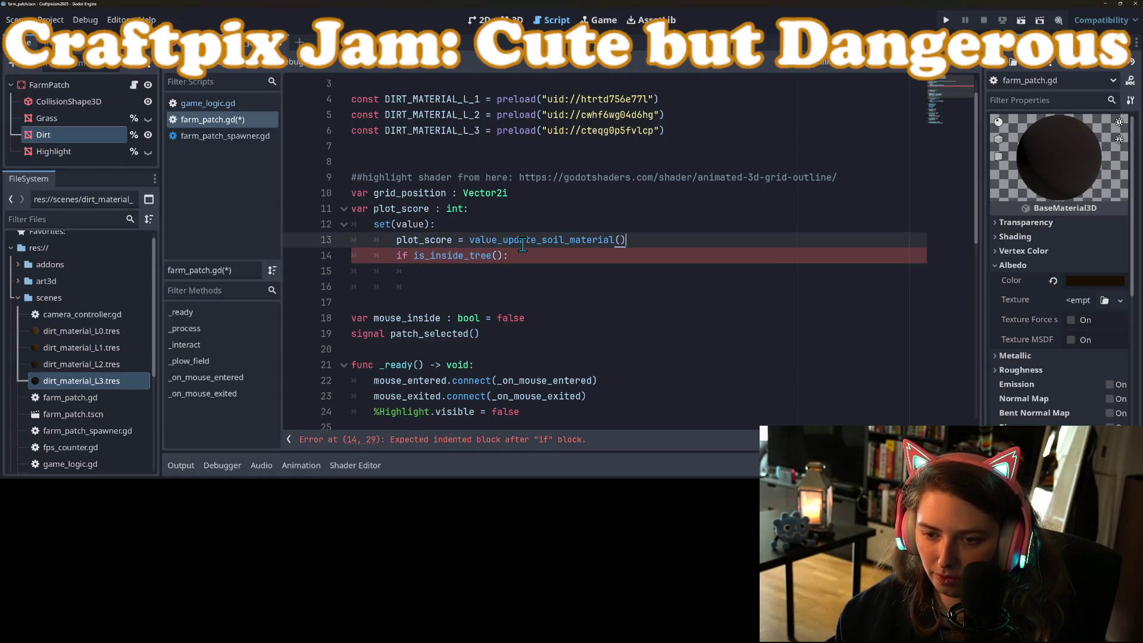
pyautogui.press('Left')
pyautogui.press('Left')
pyautogui.press('Left')
pyautogui.press('Return')
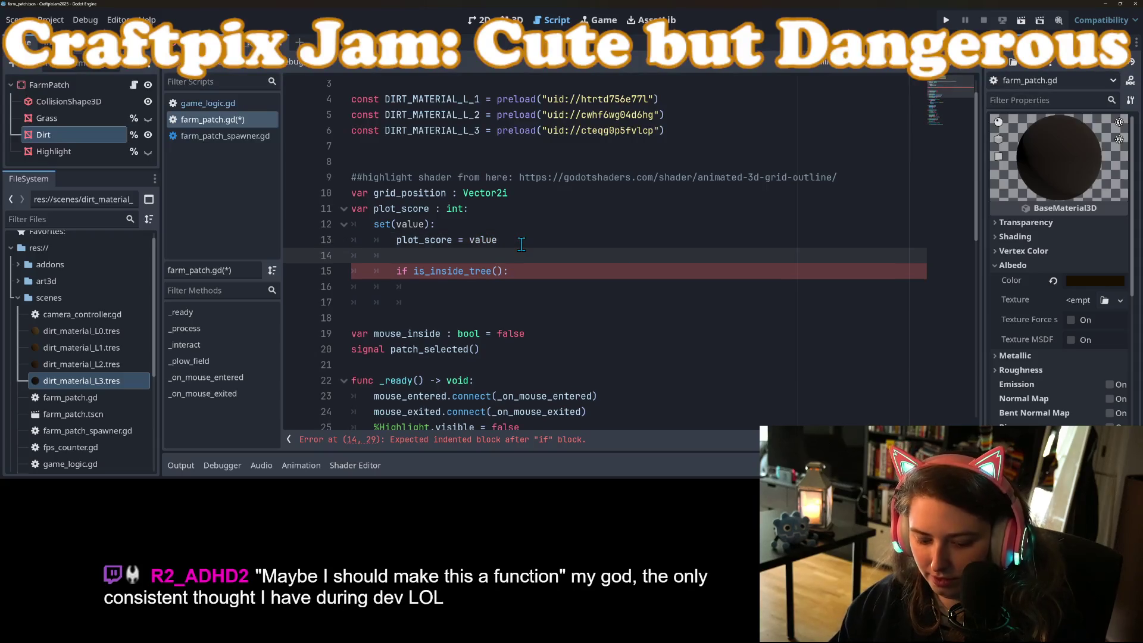
pyautogui.press('End')
# Delete the leftover is_inside_tree check and blank lines, then save
pyautogui.moveTo(517, 282); pyautogui.dragTo(331, 281)
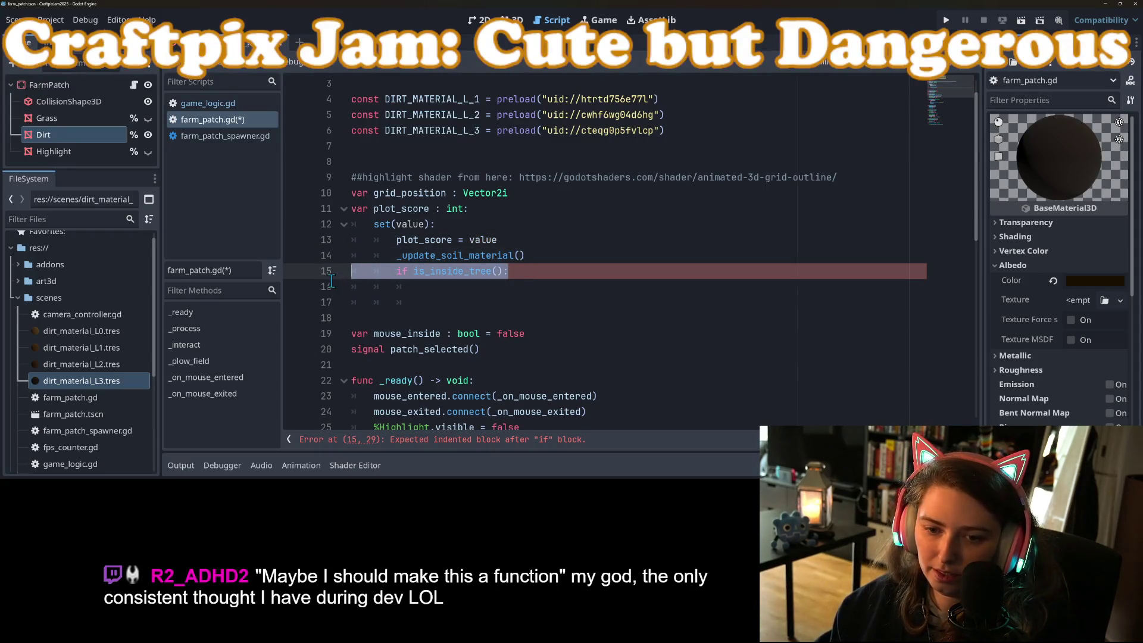
pyautogui.press('BackSpace')
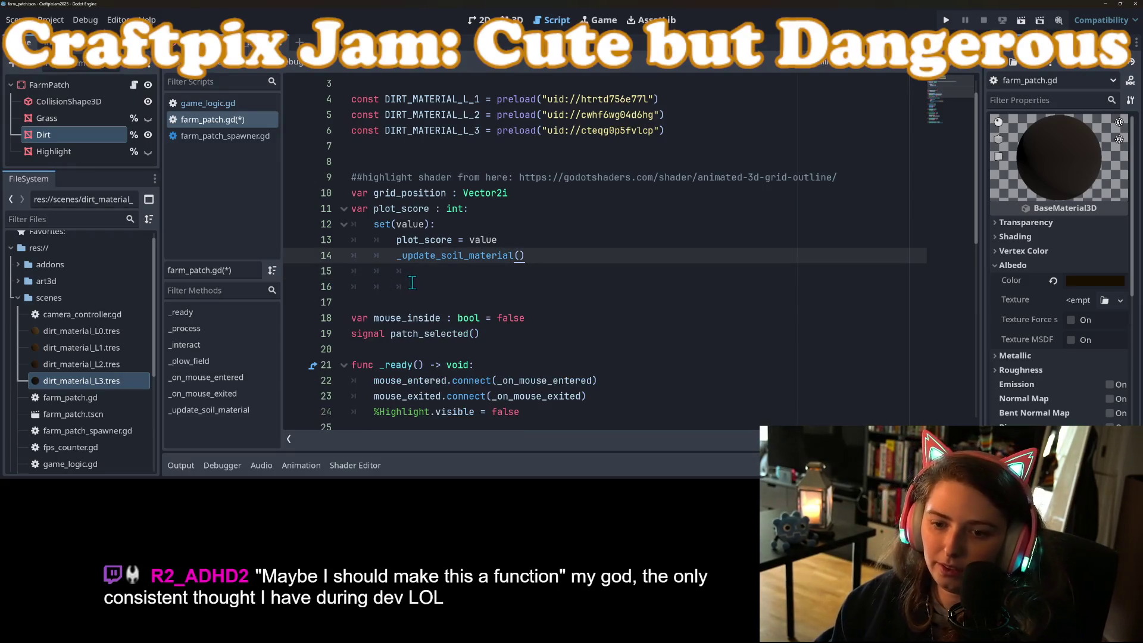
pyautogui.moveTo(405, 303); pyautogui.dragTo(295, 271)
pyautogui.press('BackSpace')
pyautogui.press('BackSpace')
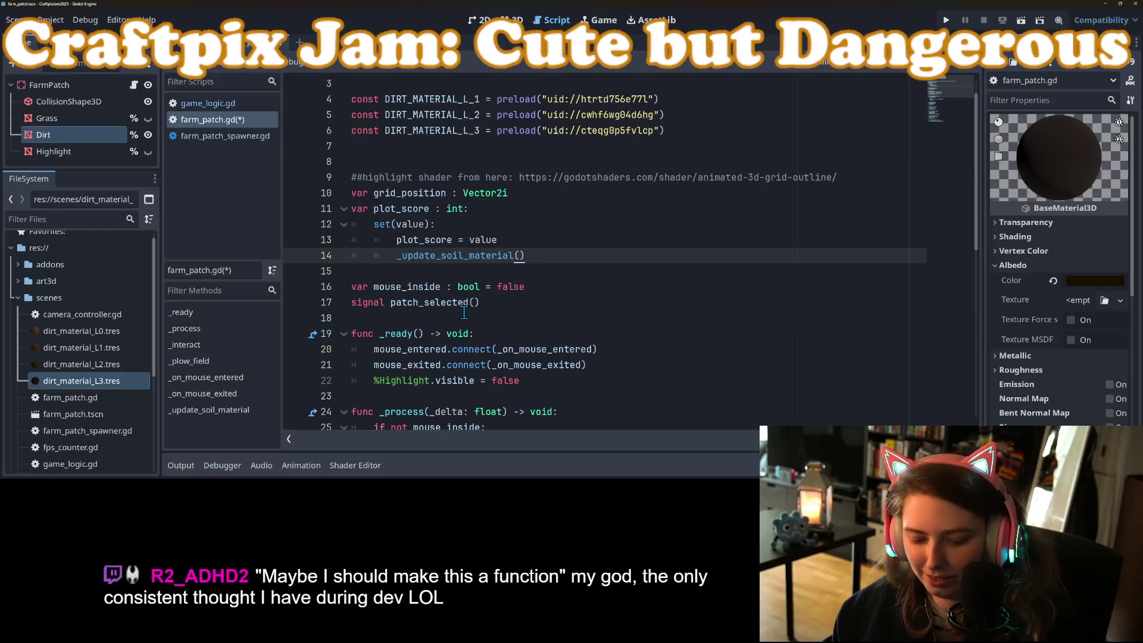
pyautogui.hotkey('ctrl', 's')
# Start _update_soil_material with 'if not is_inside_tree(): return' and save
pyautogui.scroll(-1, 536, 381)
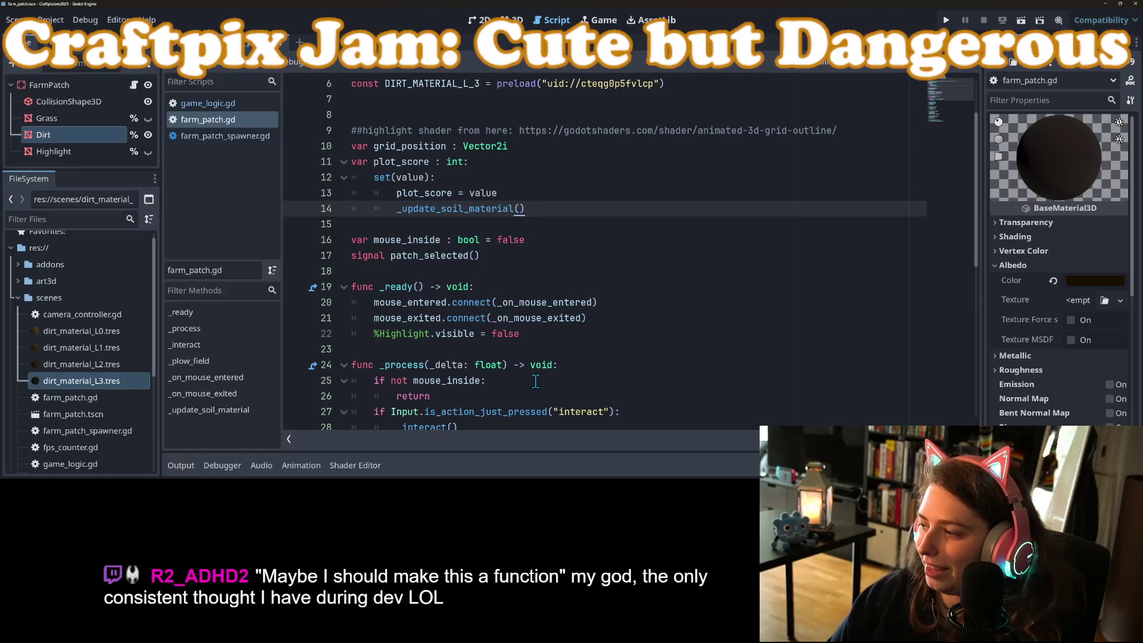
pyautogui.scroll(-8, 653, 359)
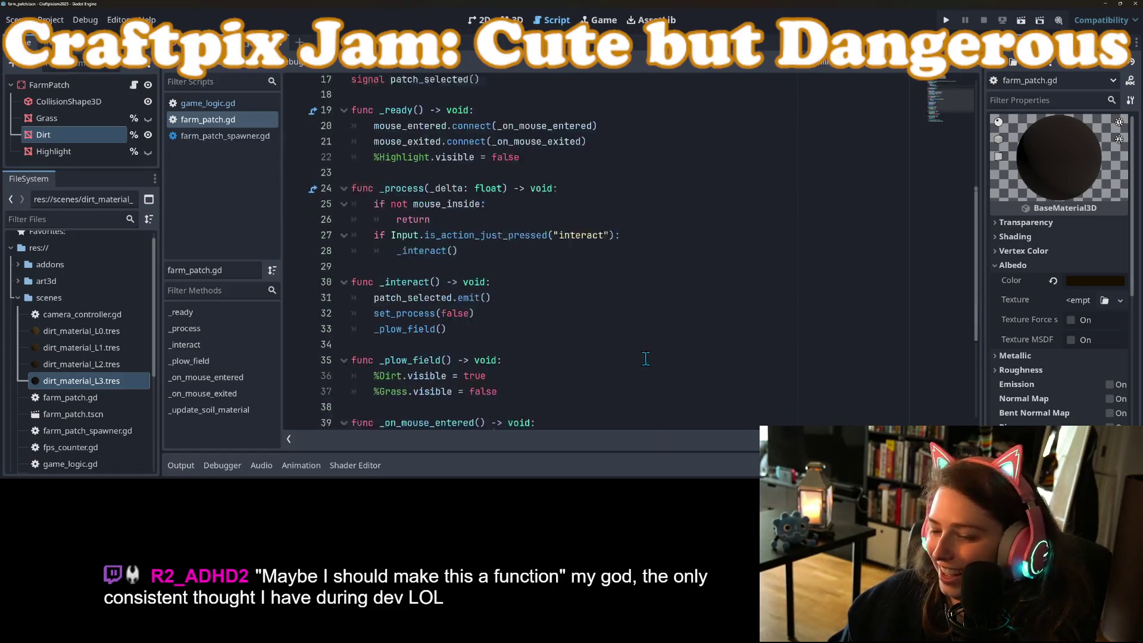
pyautogui.click(570, 381)
pyautogui.press('Return')
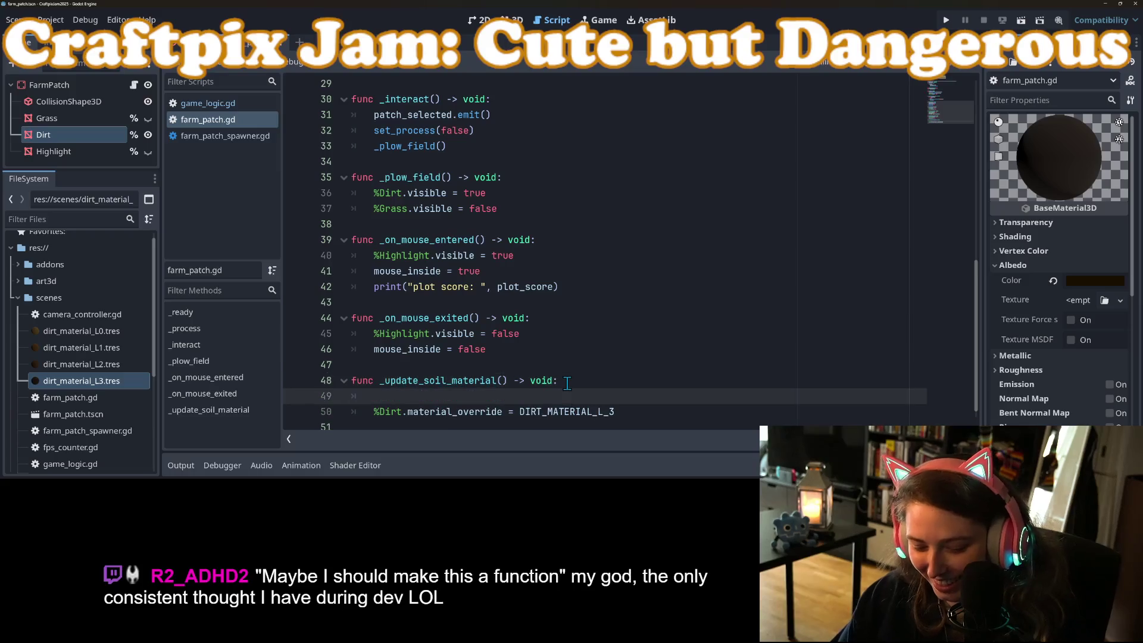
pyautogui.write('if is_inside_tree():')
pyautogui.moveTo(420, 396); pyautogui.dragTo(364, 399)
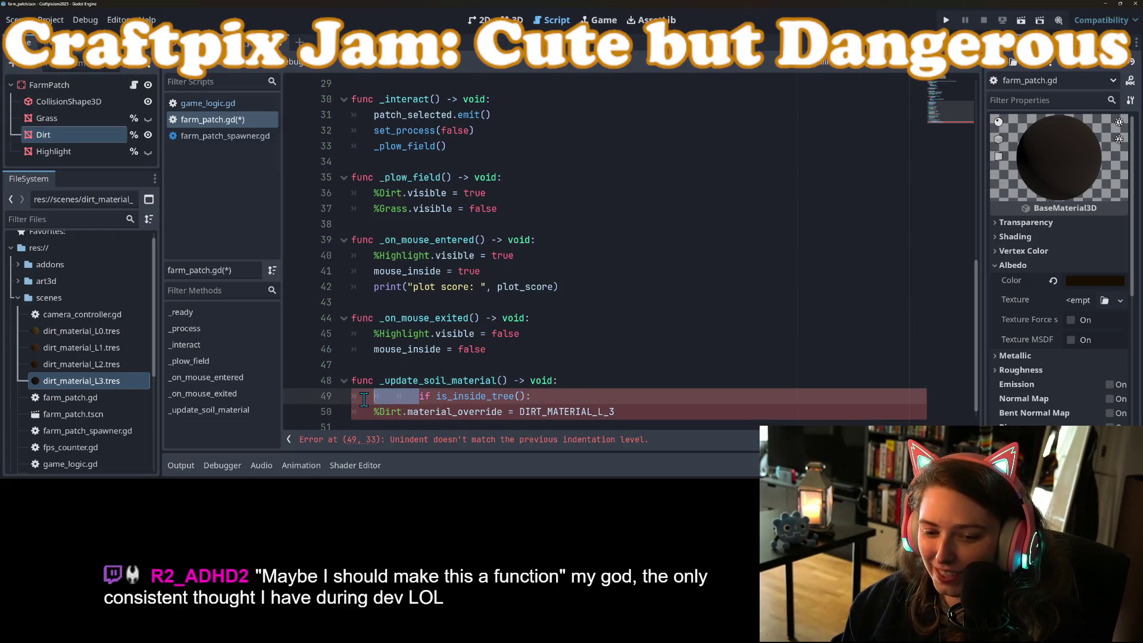
pyautogui.press('BackSpace')
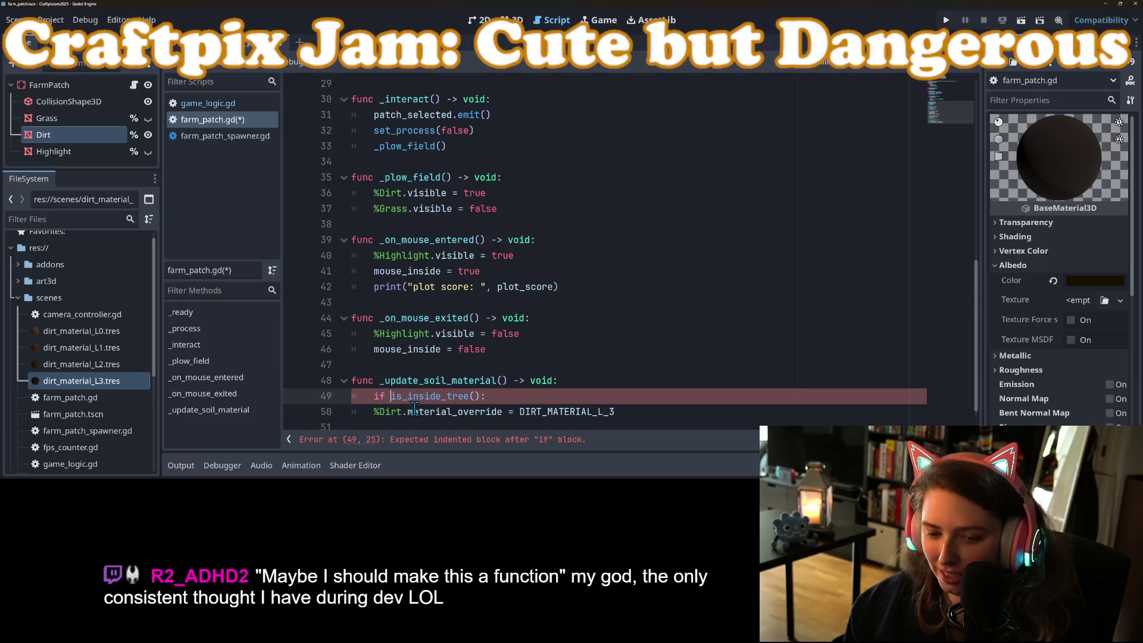
pyautogui.write('not')
pyautogui.press('End')
pyautogui.press('Return')
pyautogui.write('re')
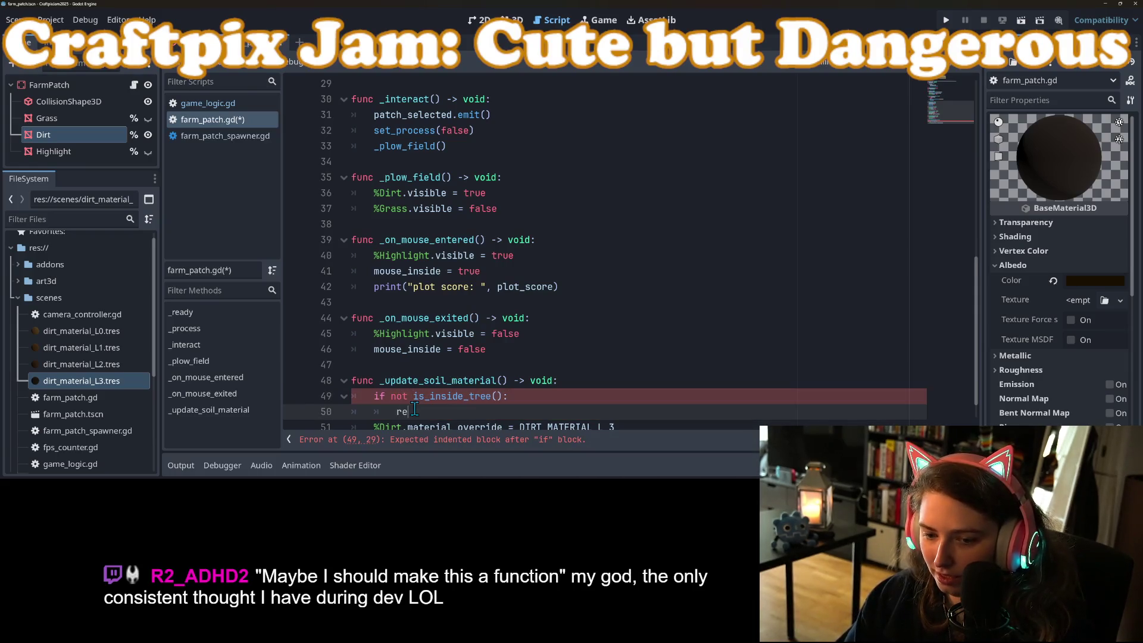
pyautogui.write('turn')
pyautogui.hotkey('ctrl', 's')
# Add a blank line after the early return
pyautogui.doubleClick(420, 382)
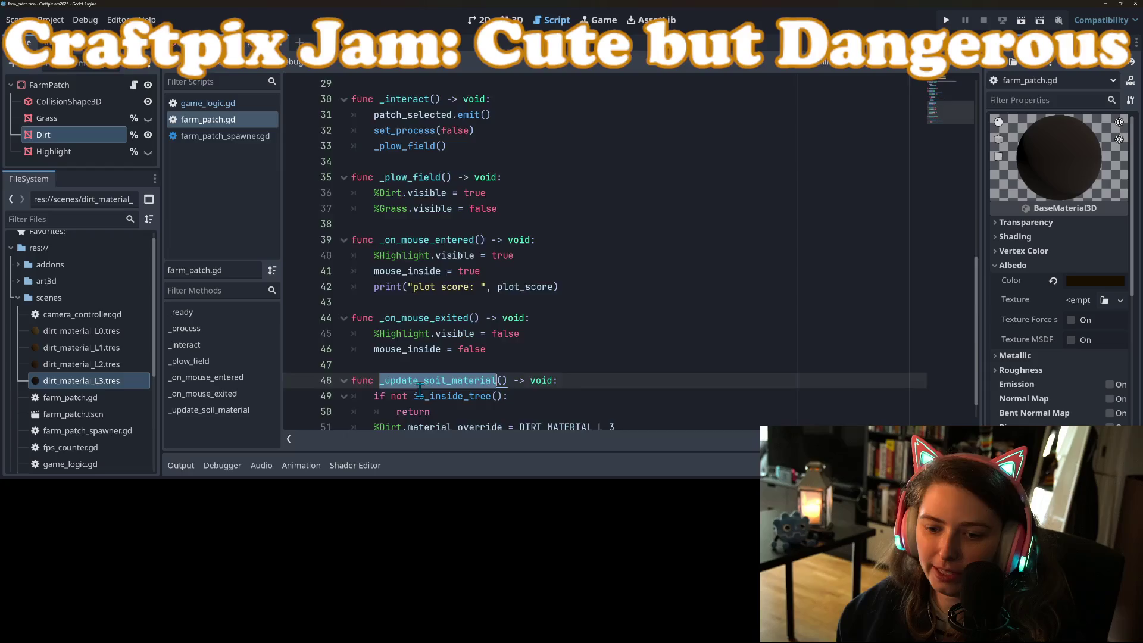
pyautogui.scroll(10, 420, 390)
pyautogui.scroll(-10, 421, 393)
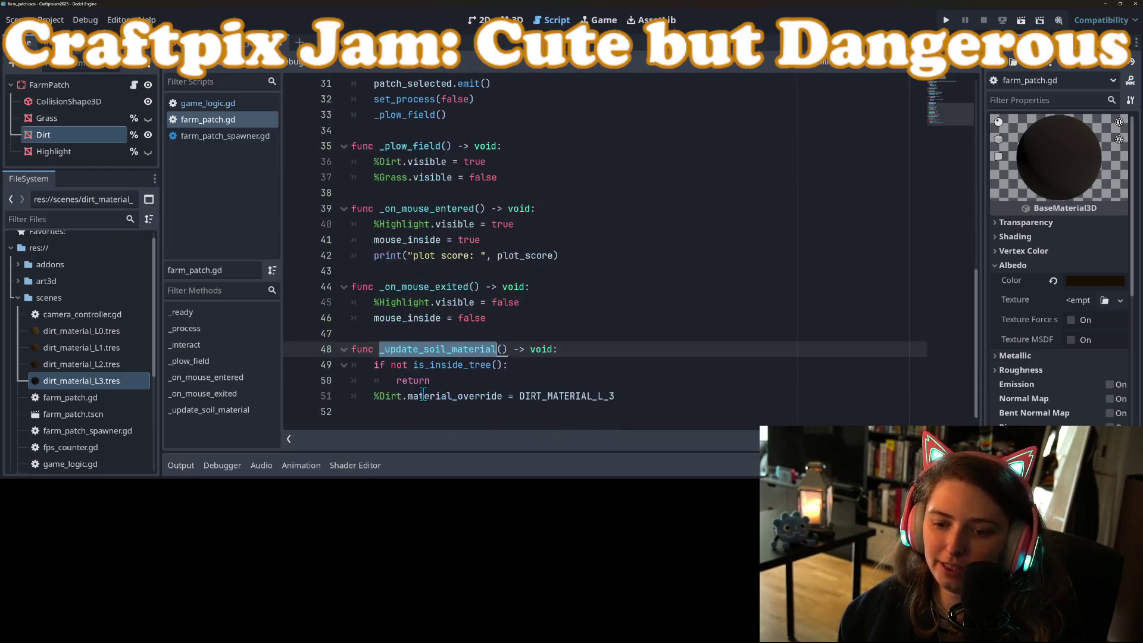
pyautogui.click(477, 380)
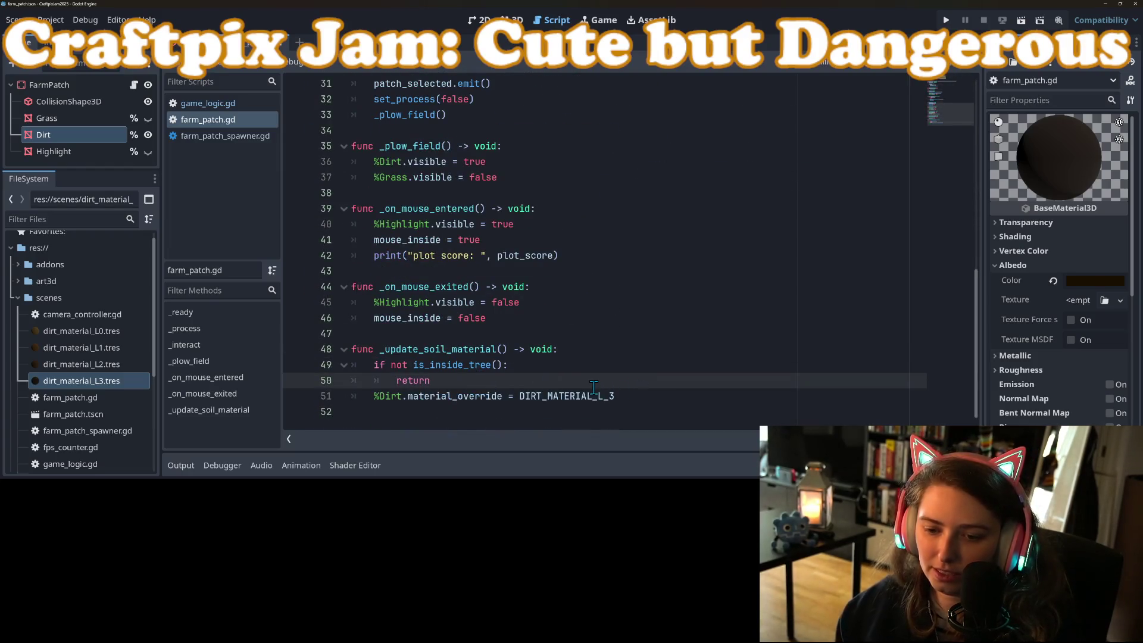
pyautogui.press('Return')
pyautogui.write('match')
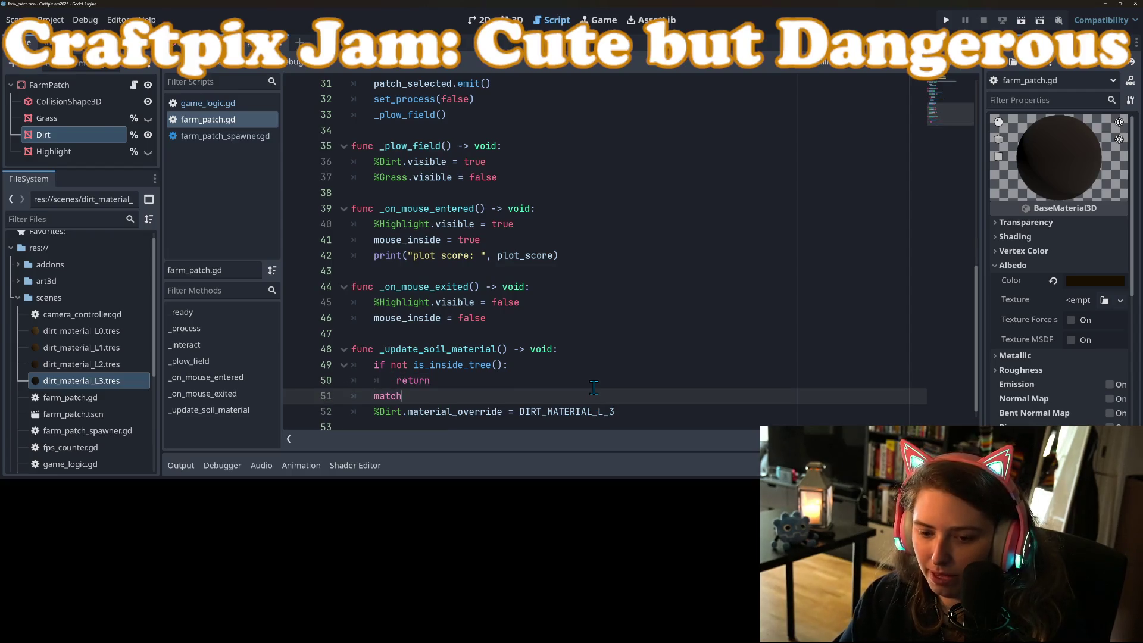
pyautogui.scroll(10, 594, 388)
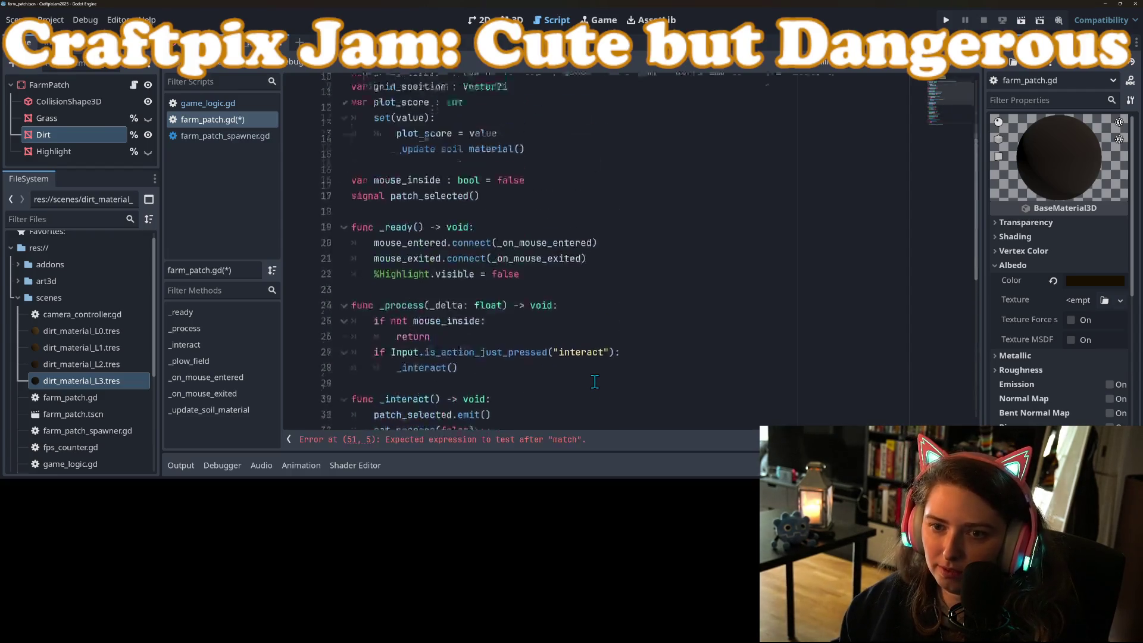
pyautogui.scroll(-10, 594, 381)
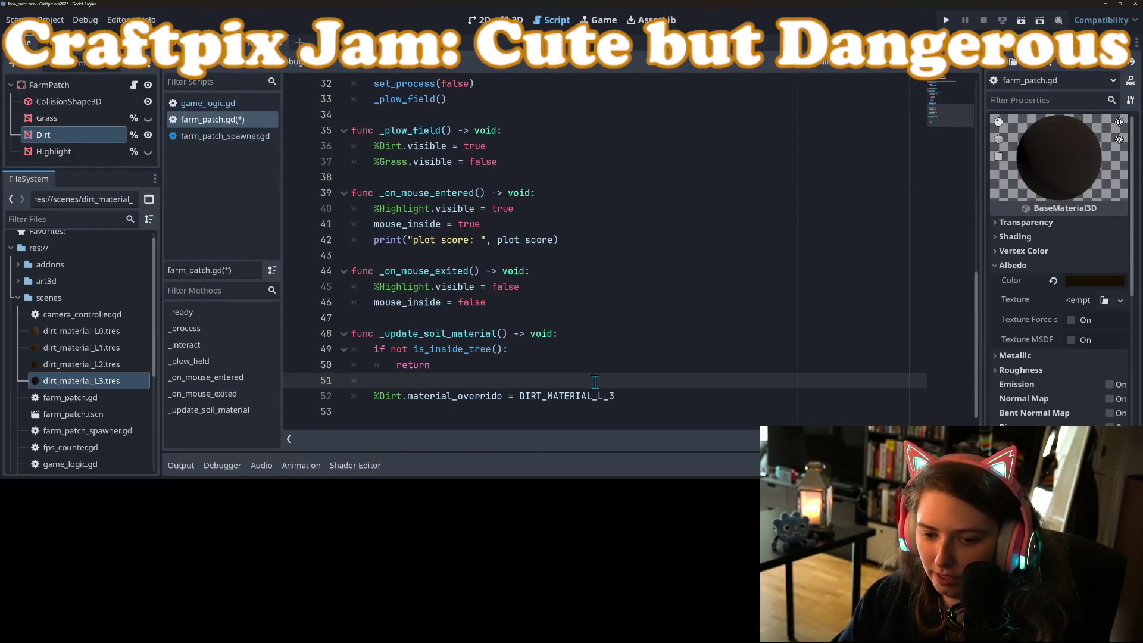
# Wrap the soil material assignment in an 'if plot_score > 20:' check
pyautogui.write('if plo')
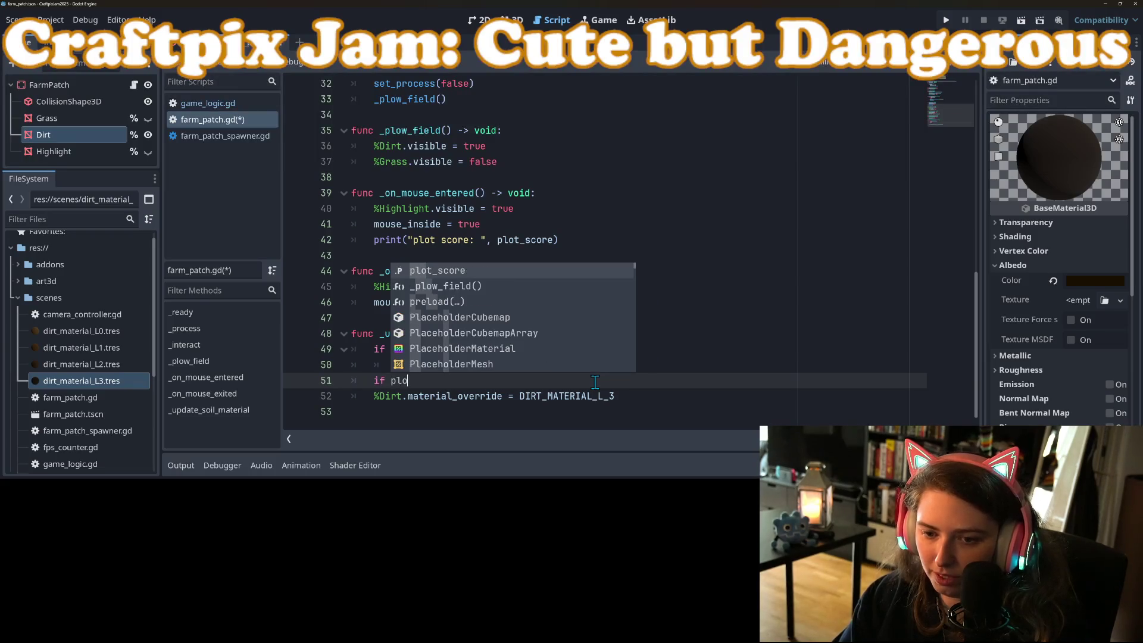
pyautogui.press('Return')
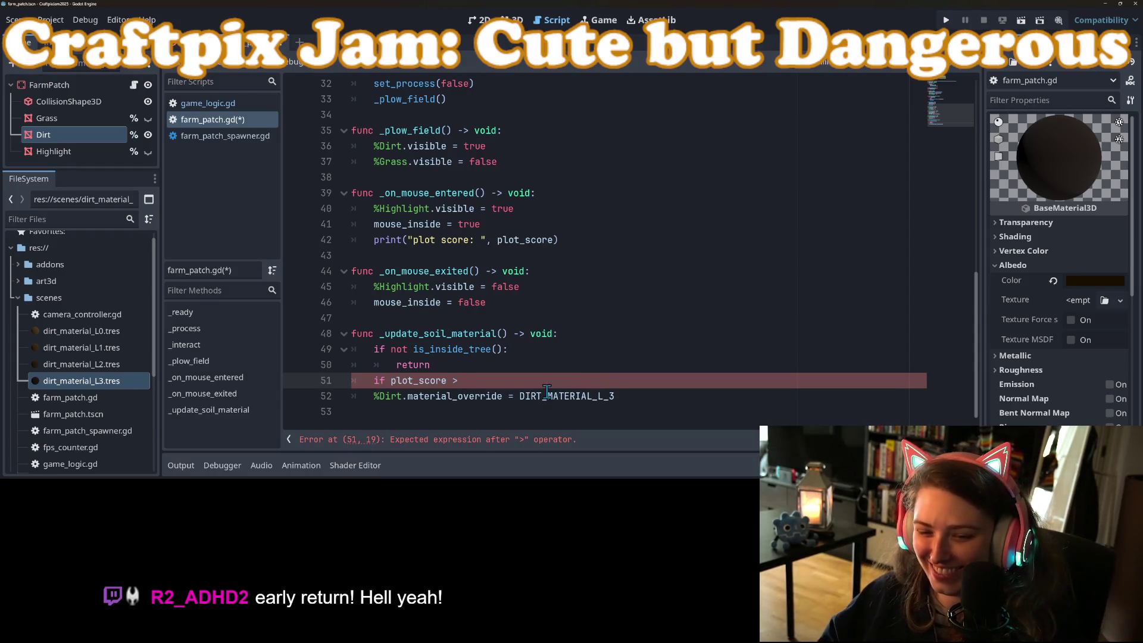
pyautogui.moveTo(547, 392)
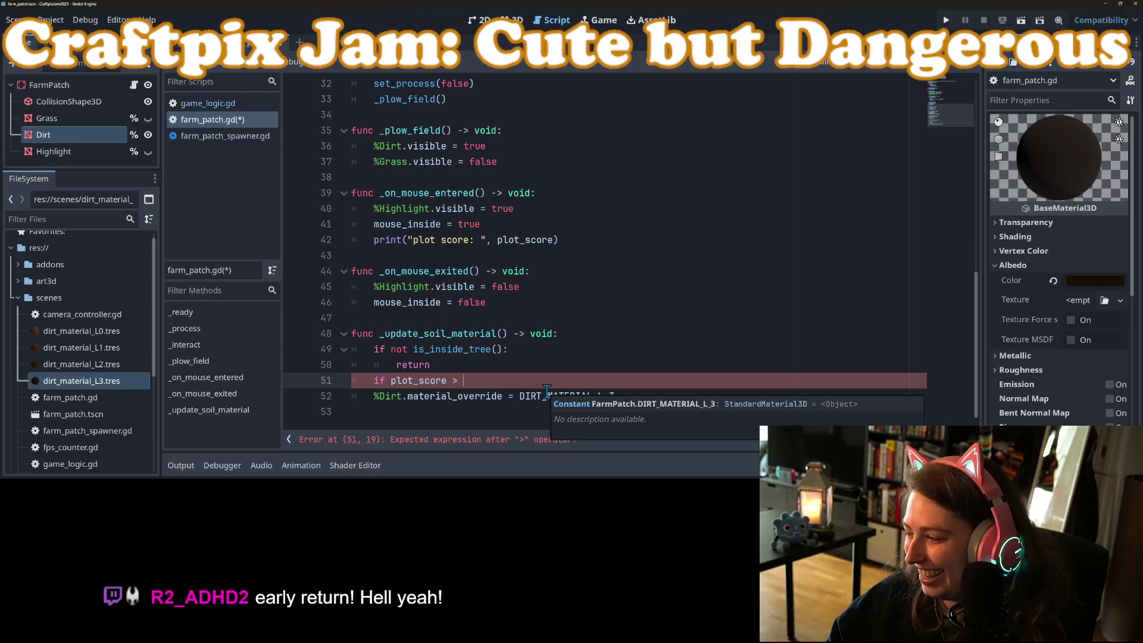
pyautogui.write('20:')
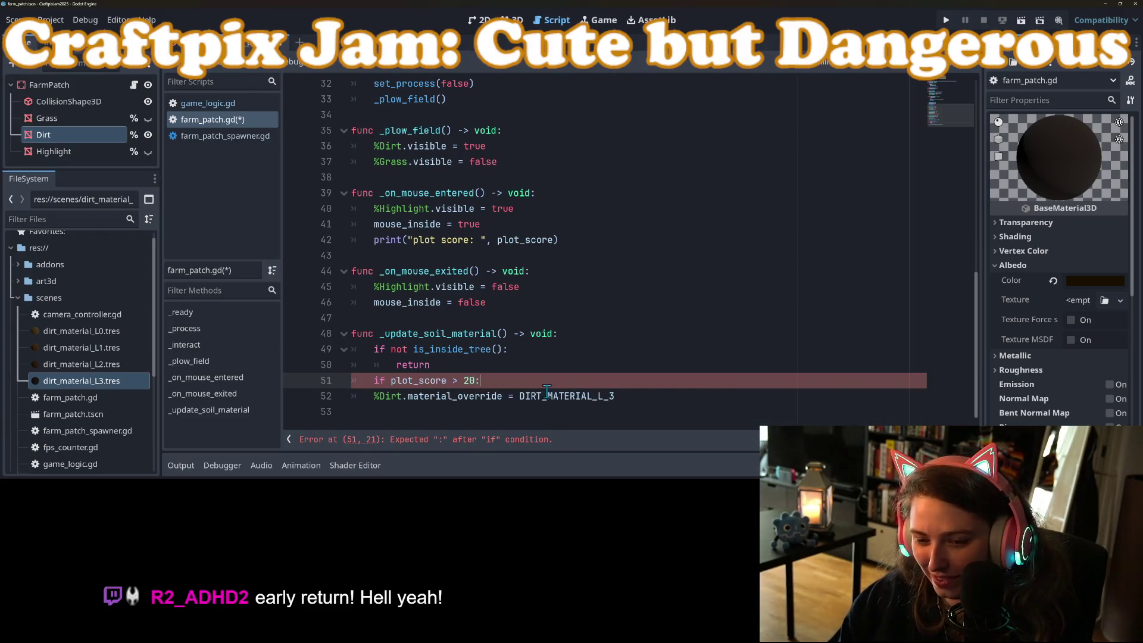
pyautogui.press('Return')
pyautogui.press('Delete')
pyautogui.press('Delete')
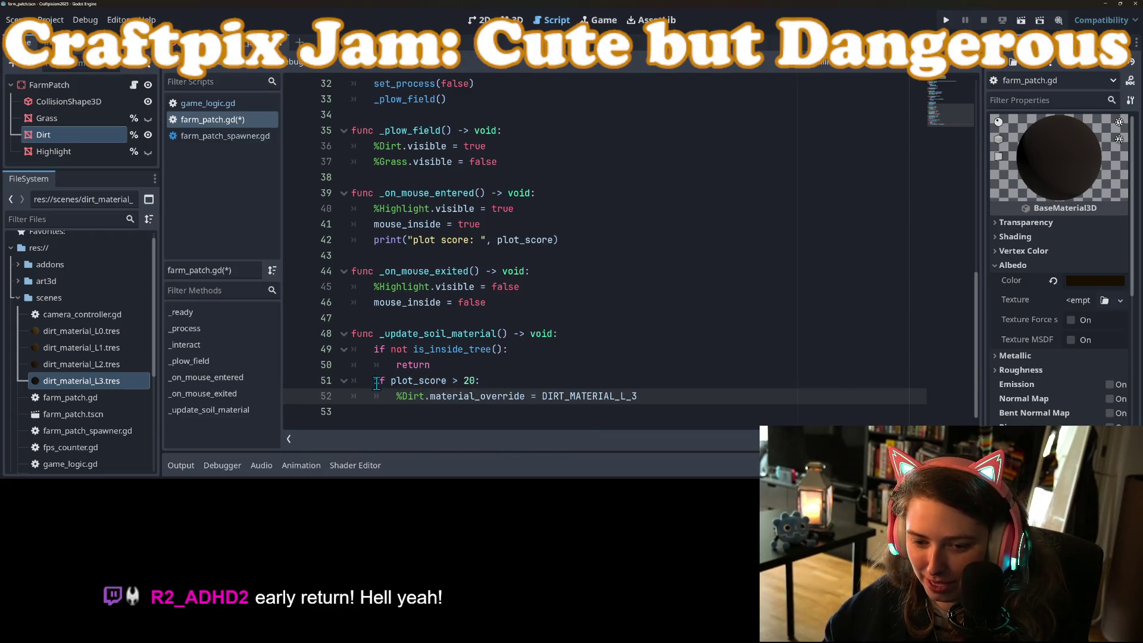
# Duplicate the score-check block twice below the original
pyautogui.moveTo(377, 384); pyautogui.dragTo(672, 403)
pyautogui.hotkey('ctrl', 'c')
pyautogui.click(672, 403)
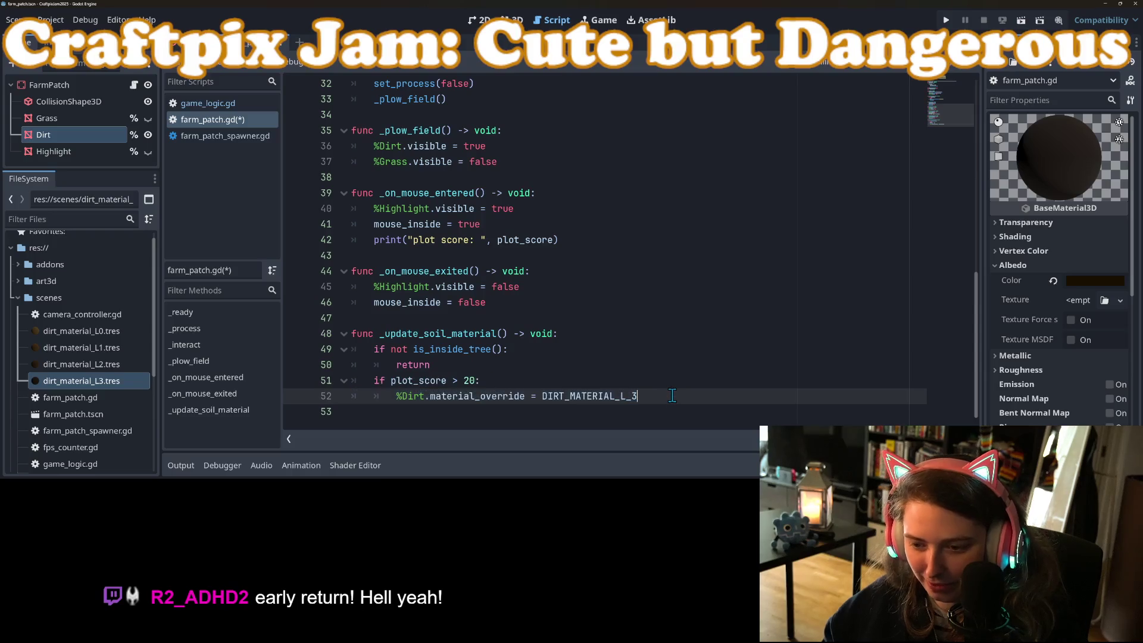
pyautogui.press('Return')
pyautogui.hotkey('ctrl', 'v')
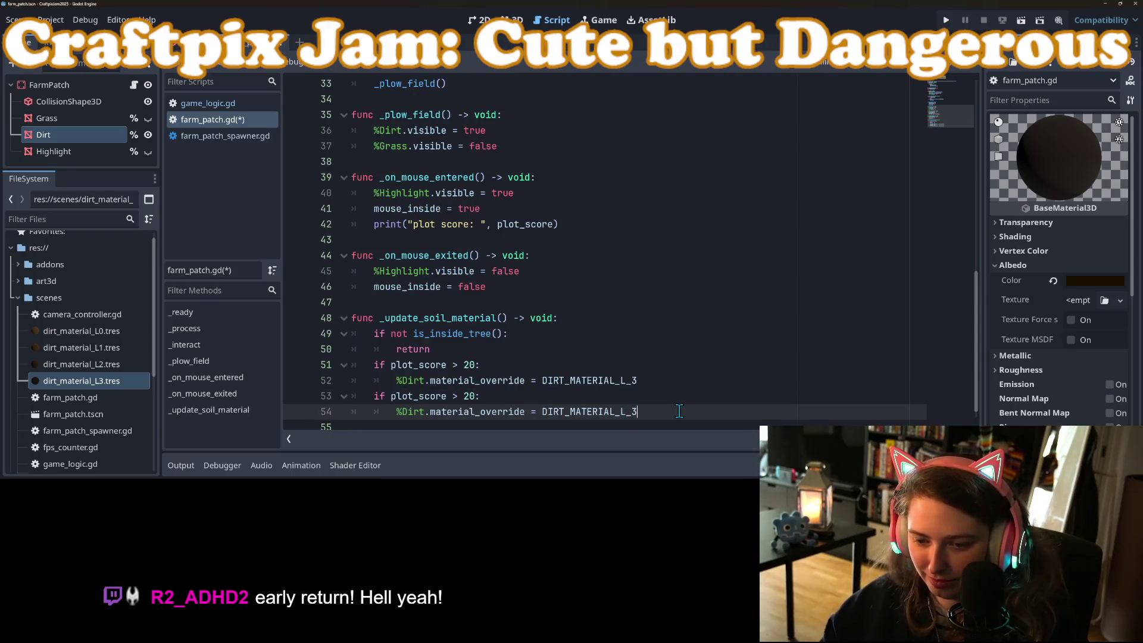
pyautogui.press('Return')
pyautogui.hotkey('ctrl', 'v')
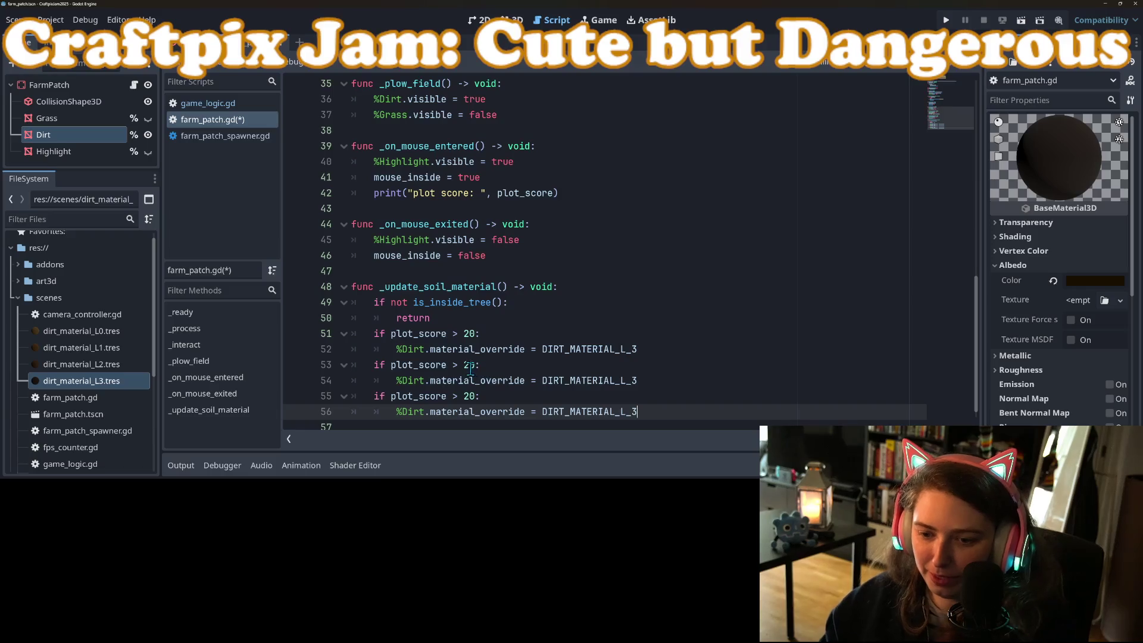
# Set the copies to thresholds 10 and 5 with DIRT_MATERIAL_L_2 and L_1, and save
pyautogui.click(466, 365)
pyautogui.write('1')
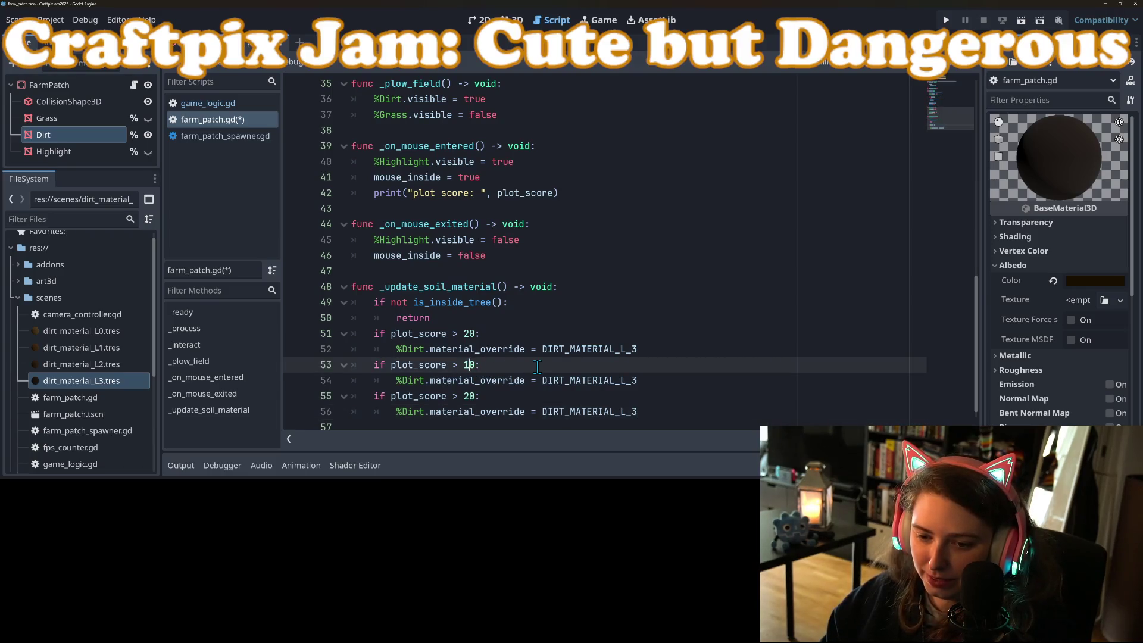
pyautogui.moveTo(634, 381); pyautogui.dragTo(630, 382)
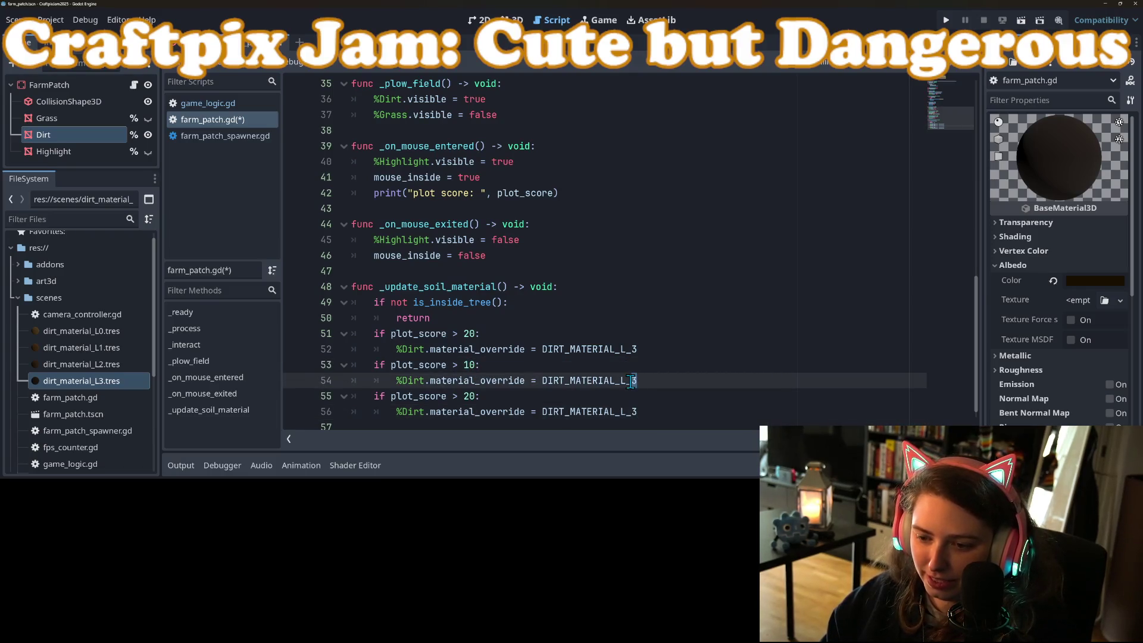
pyautogui.click(469, 395)
pyautogui.write('5')
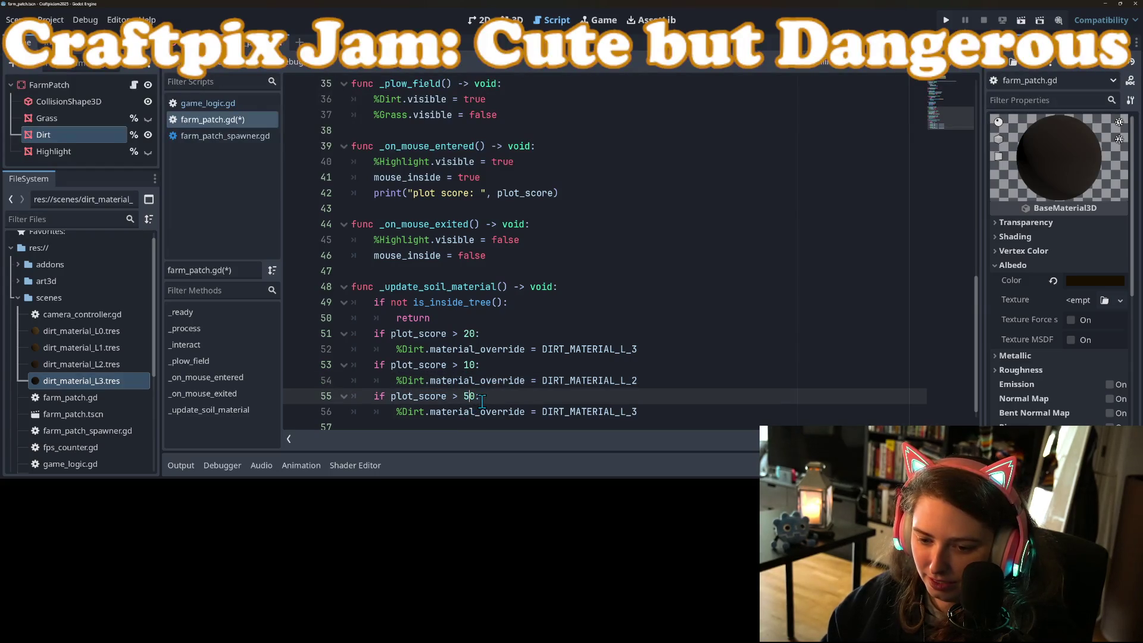
pyautogui.press('BackSpace')
pyautogui.moveTo(640, 410); pyautogui.dragTo(633, 411)
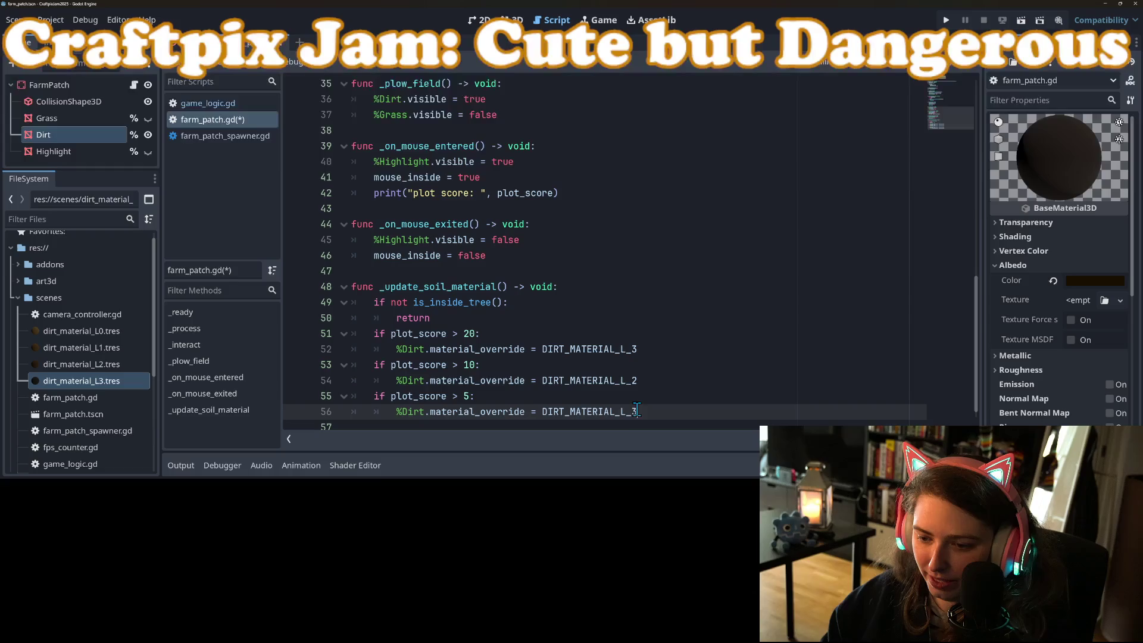
pyautogui.write('1')
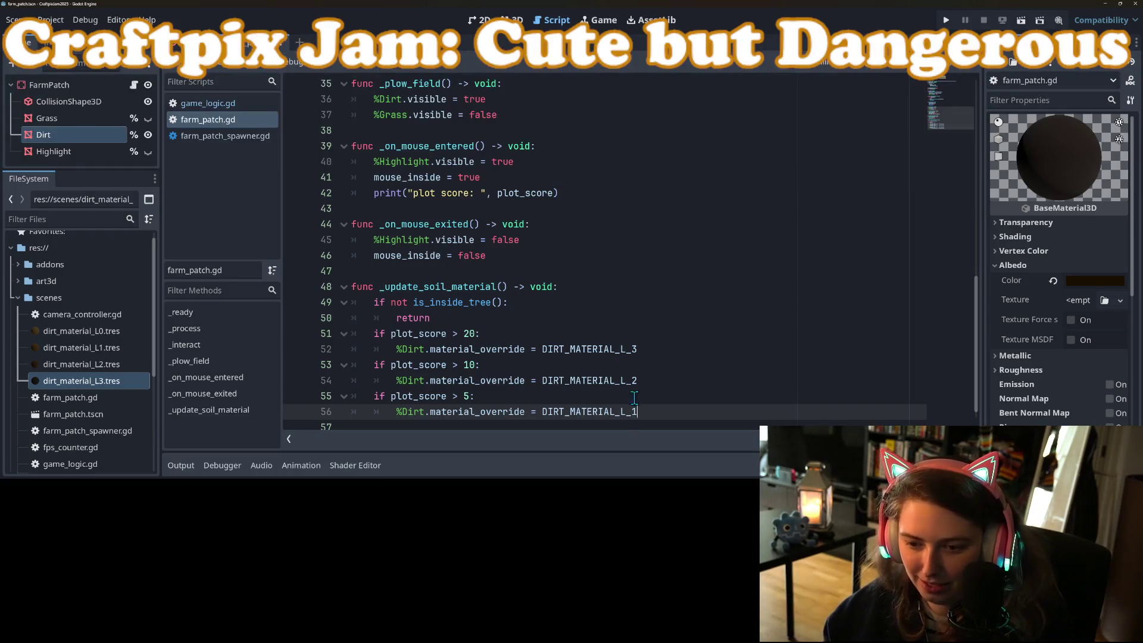
pyautogui.hotkey('ctrl', 's')
pyautogui.press('Up')
pyautogui.press('Up')
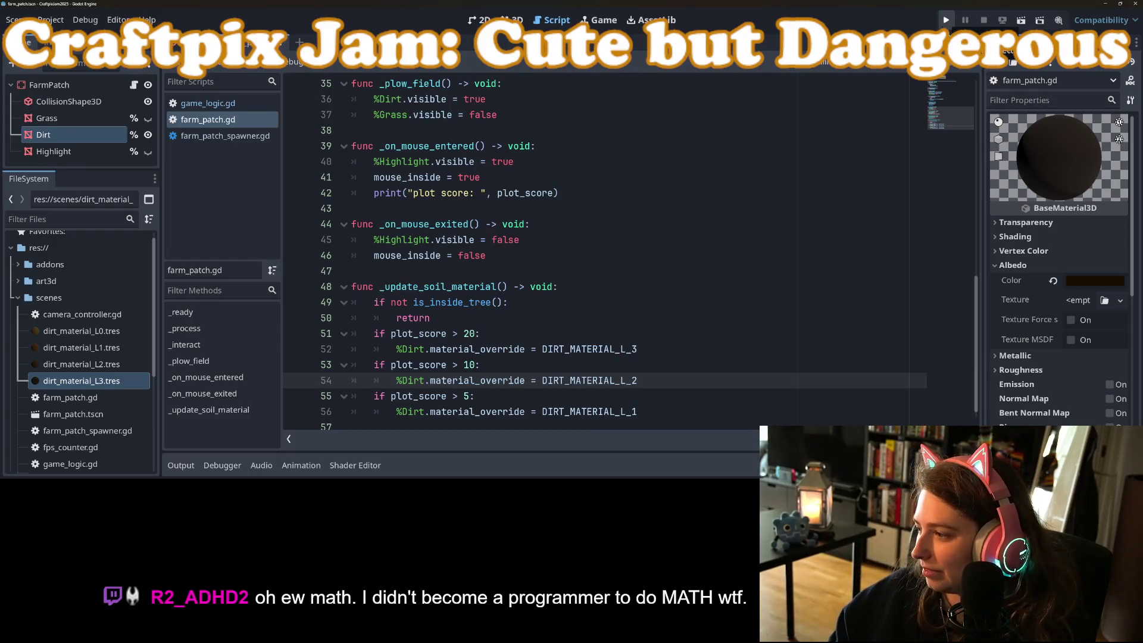
# Test-run the dirt shading, then toggle the Dirt node's visibility and save the scene
pyautogui.click(946, 20)
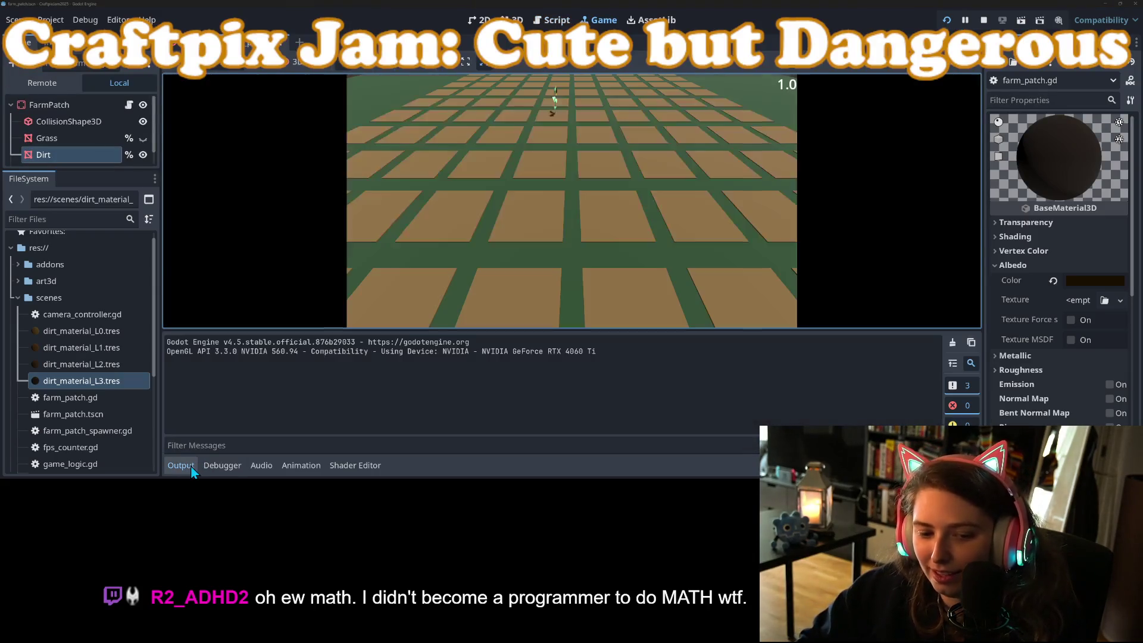
pyautogui.click(181, 466)
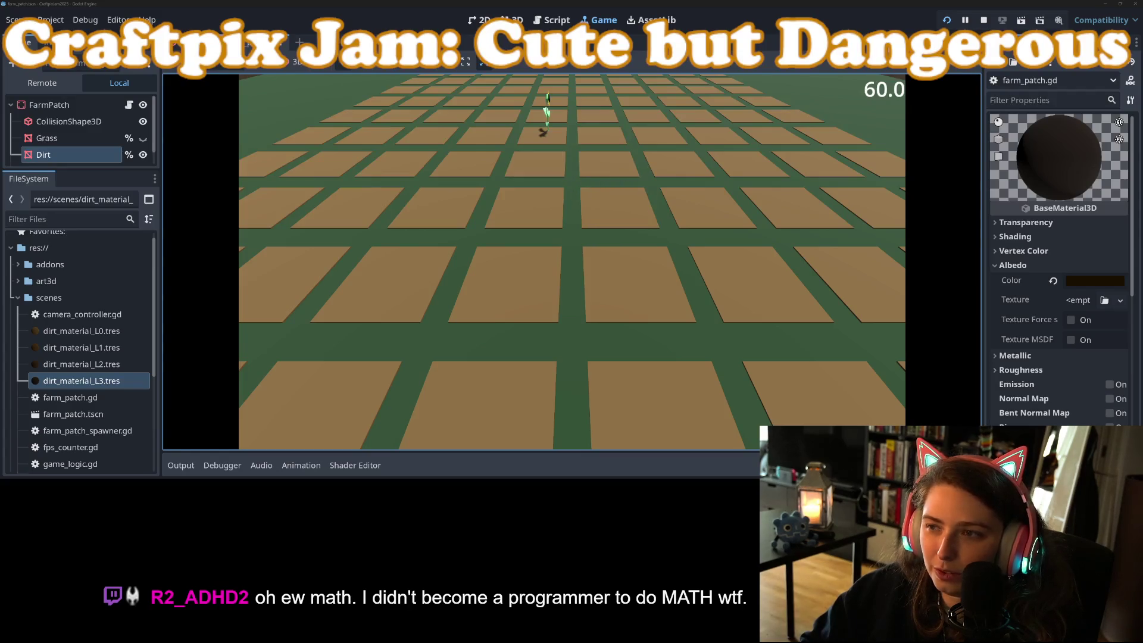
pyautogui.click(983, 20)
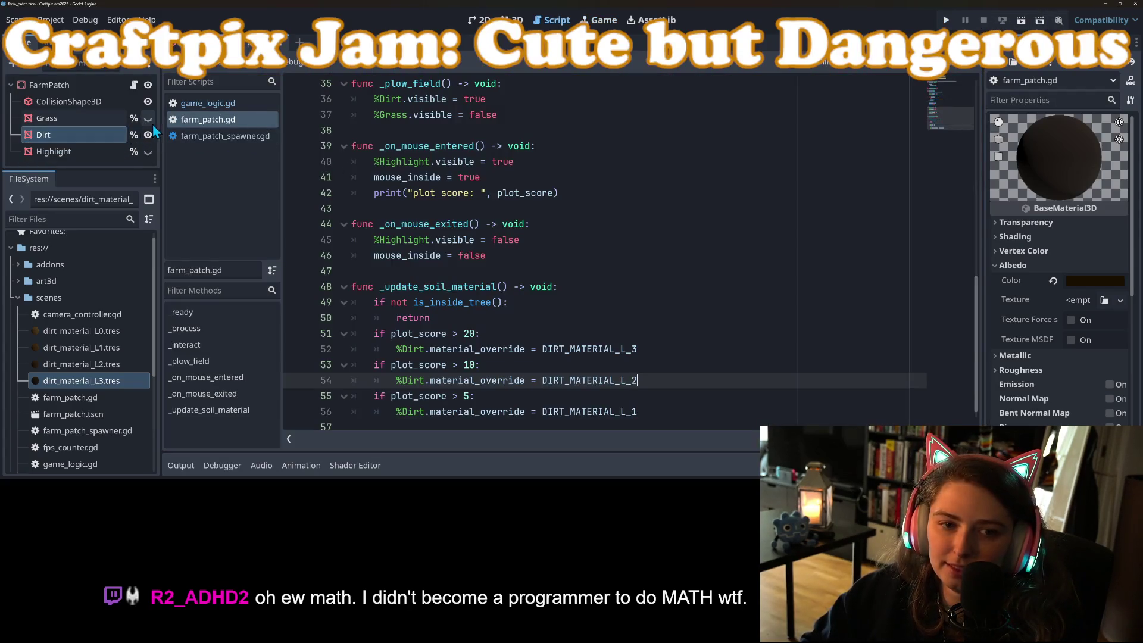
pyautogui.click(148, 136)
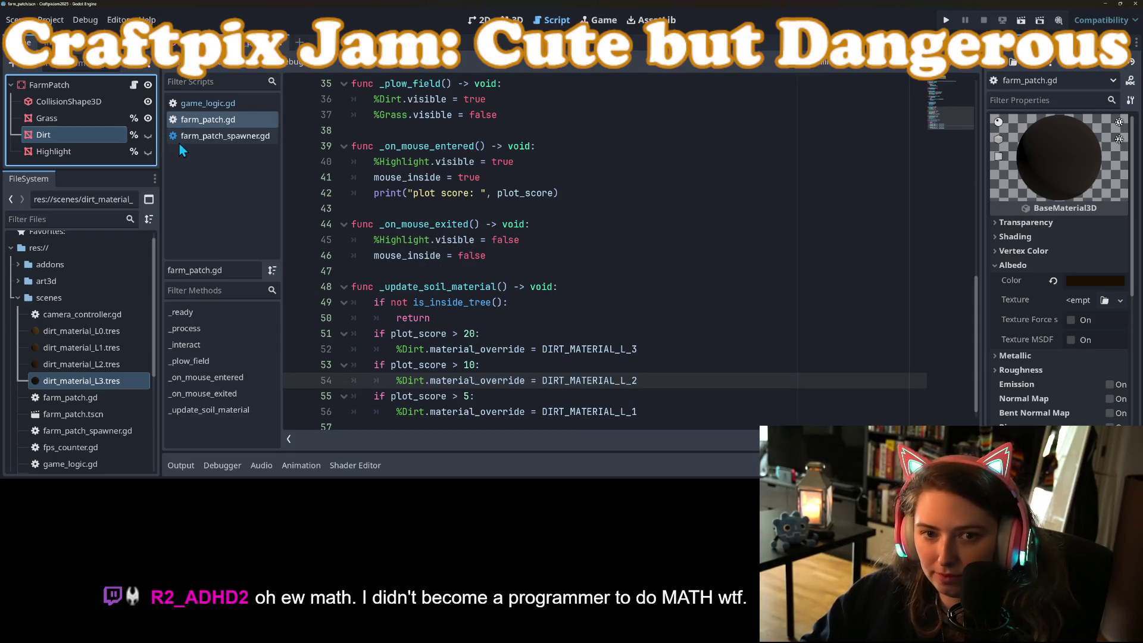
pyautogui.hotkey('ctrl', 's')
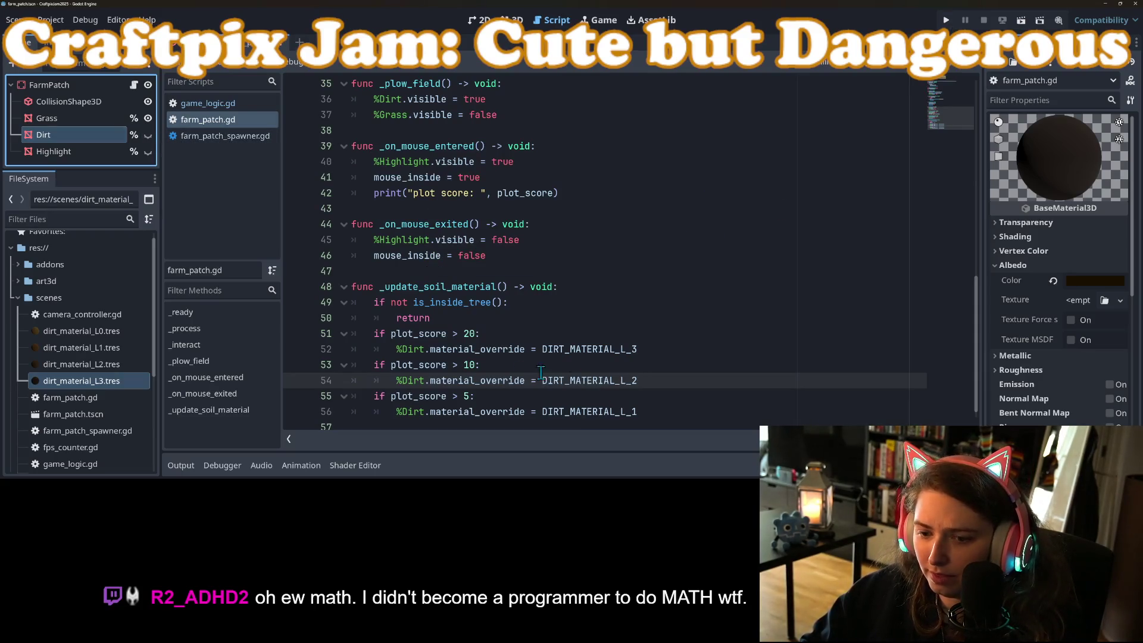
# Change the soil thresholds from 20, 10, 5 to 5, 3, 1 and save the script
pyautogui.click(470, 397)
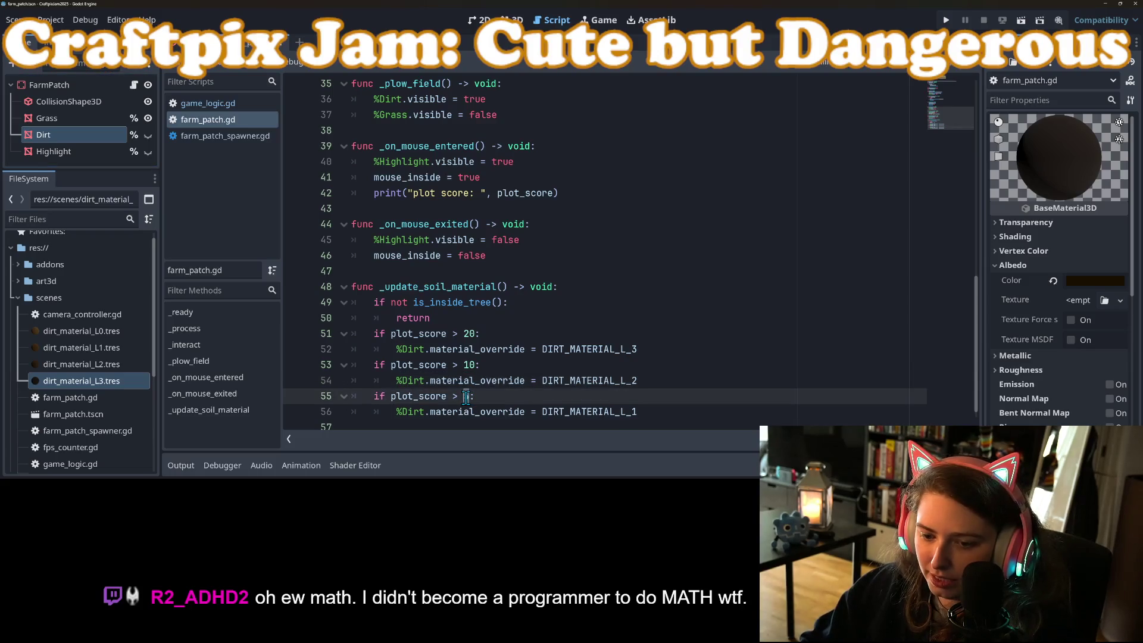
pyautogui.write('1')
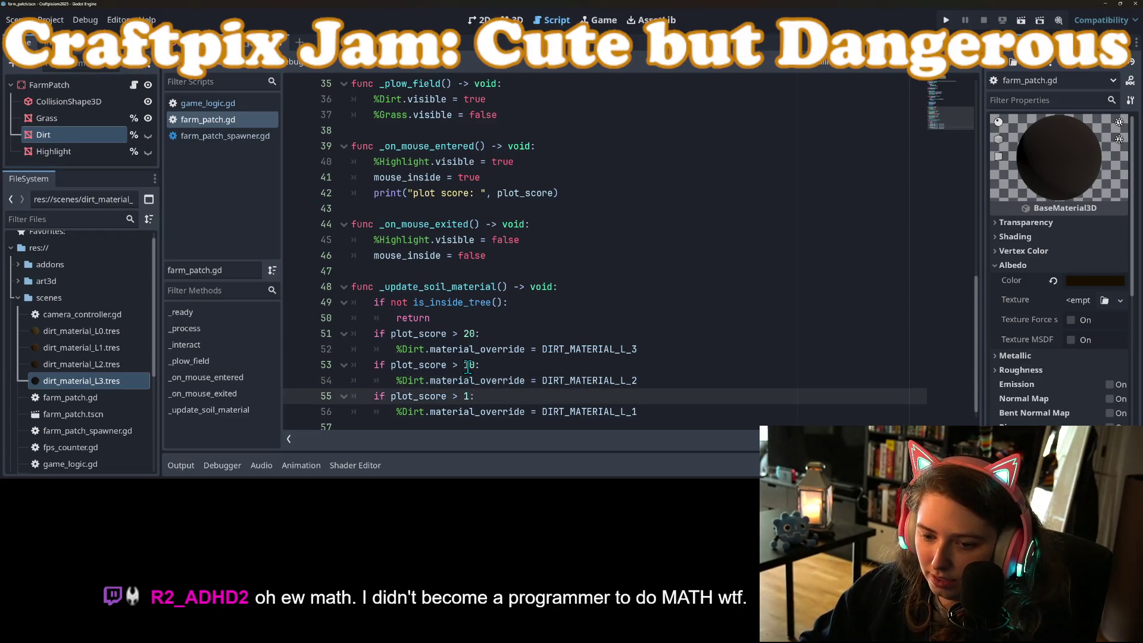
pyautogui.moveTo(474, 365); pyautogui.dragTo(464, 366)
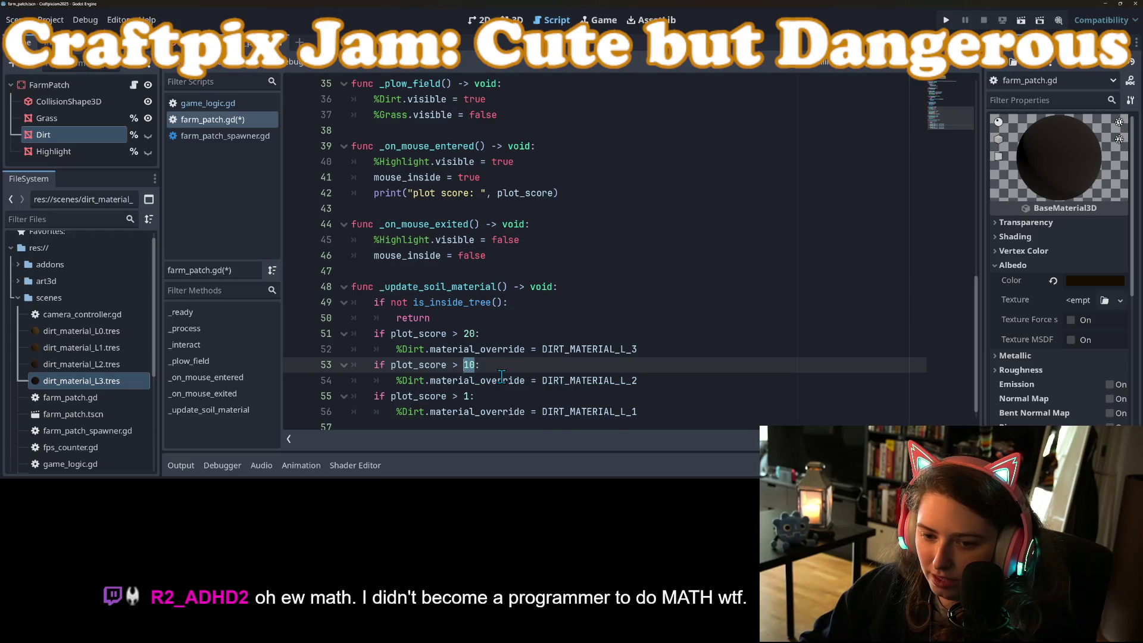
pyautogui.write('3')
pyautogui.click(476, 334)
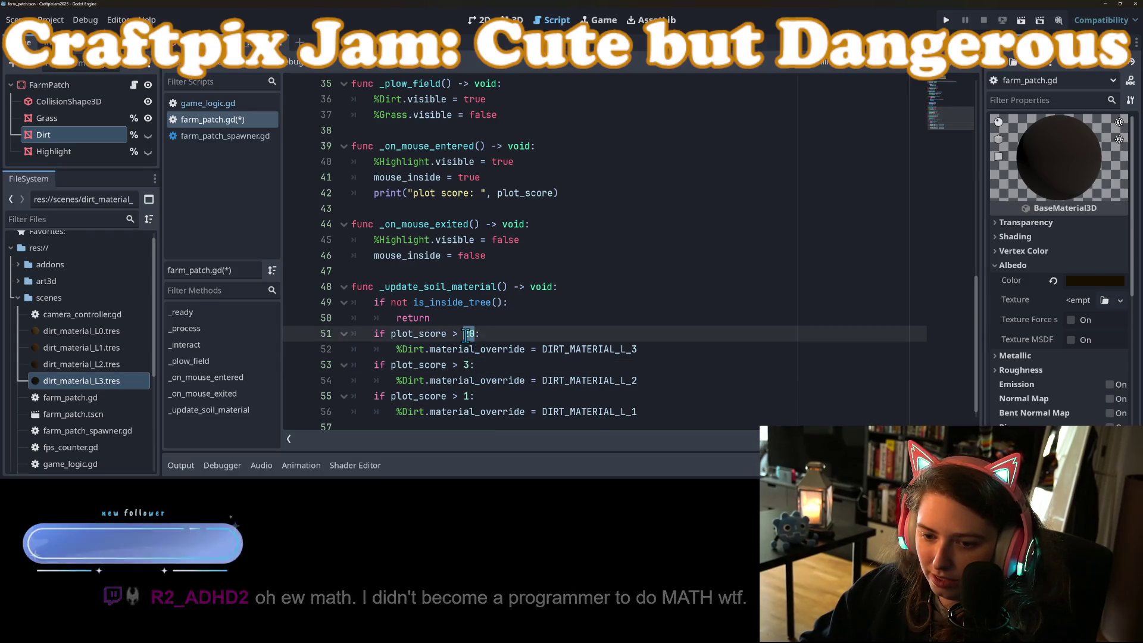
pyautogui.press('BackSpace')
pyautogui.press('BackSpace')
pyautogui.write('5')
pyautogui.hotkey('ctrl', 's')
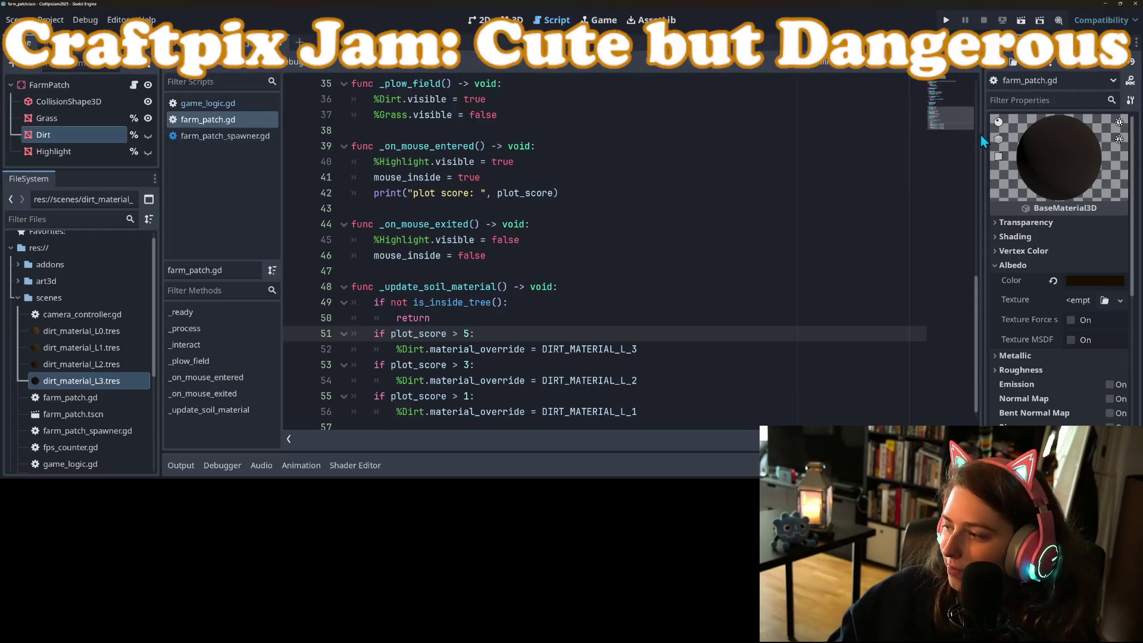
pyautogui.click(947, 21)
pyautogui.click(180, 465)
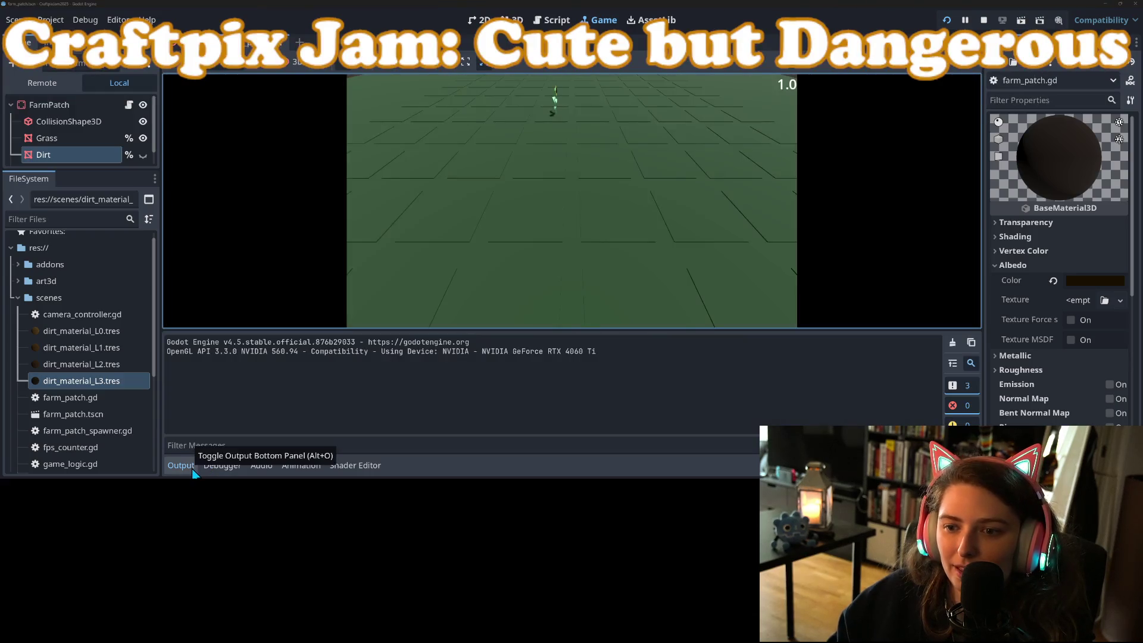
pyautogui.click(180, 465)
pyautogui.click(521, 200)
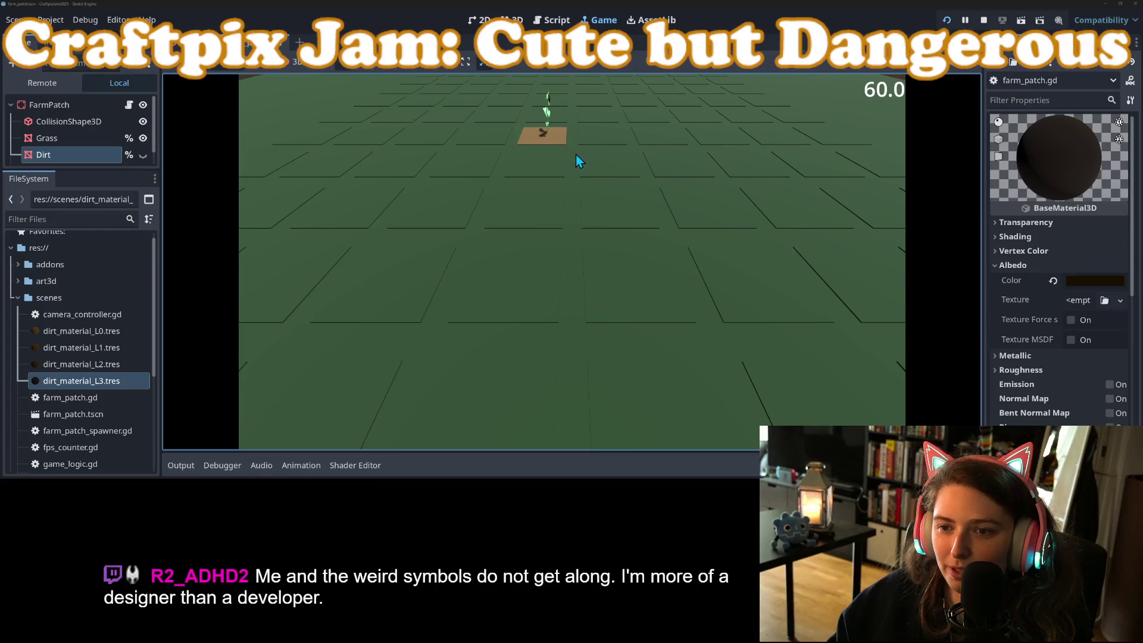
pyautogui.click(607, 164)
pyautogui.click(539, 169)
pyautogui.click(521, 208)
pyautogui.click(466, 206)
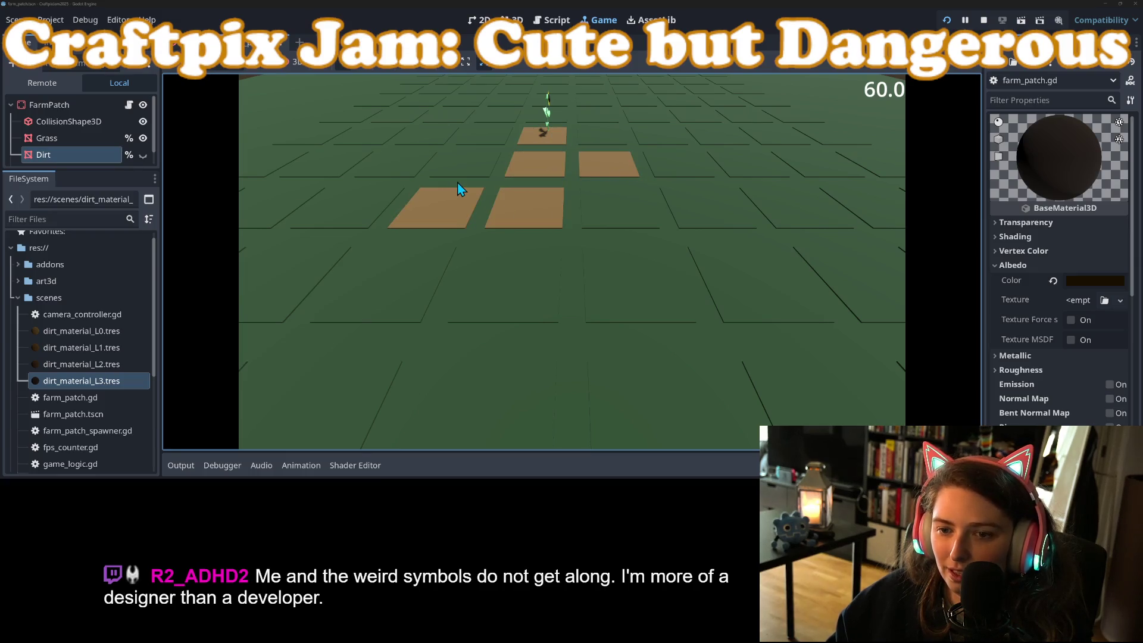
pyautogui.click(483, 138)
pyautogui.click(547, 116)
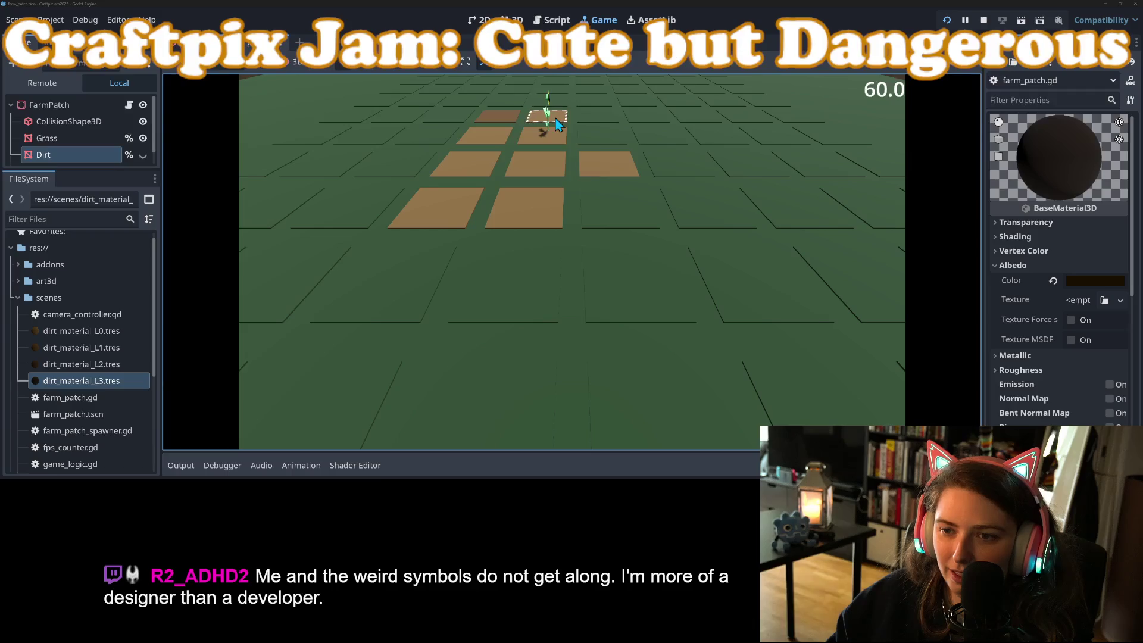
pyautogui.click(534, 108)
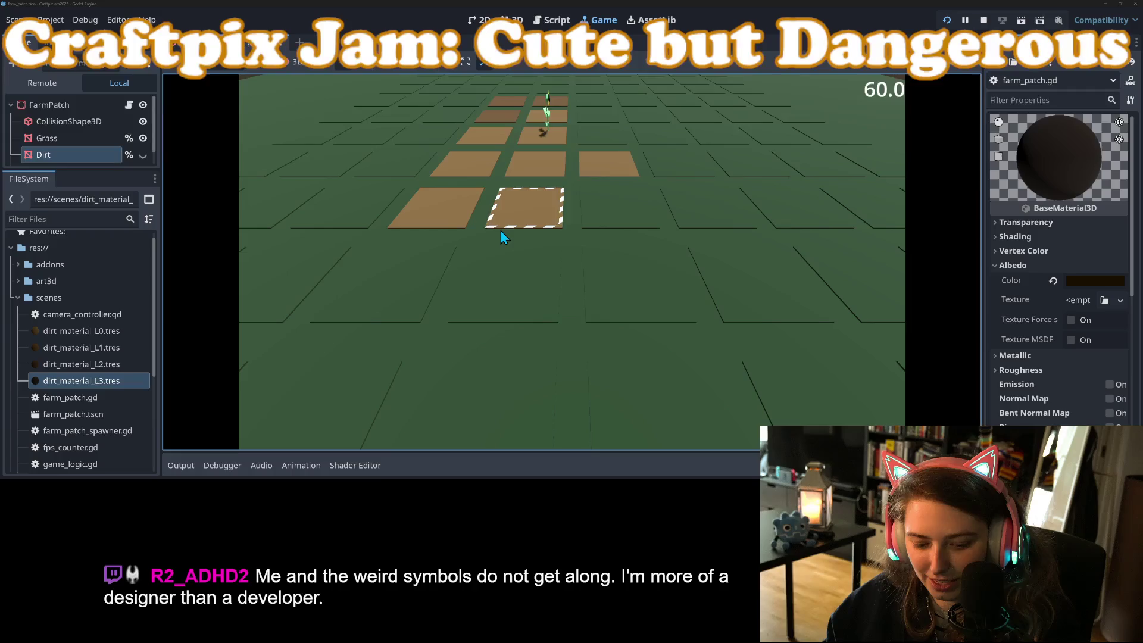
pyautogui.scroll(3, 502, 232)
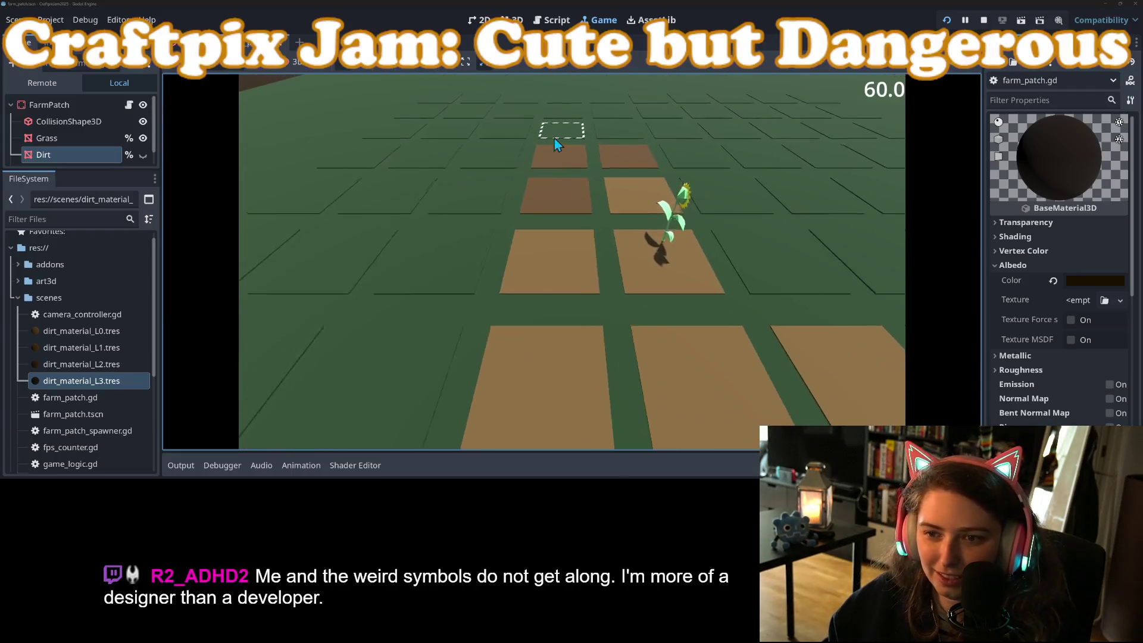
pyautogui.click(630, 148)
pyautogui.click(628, 131)
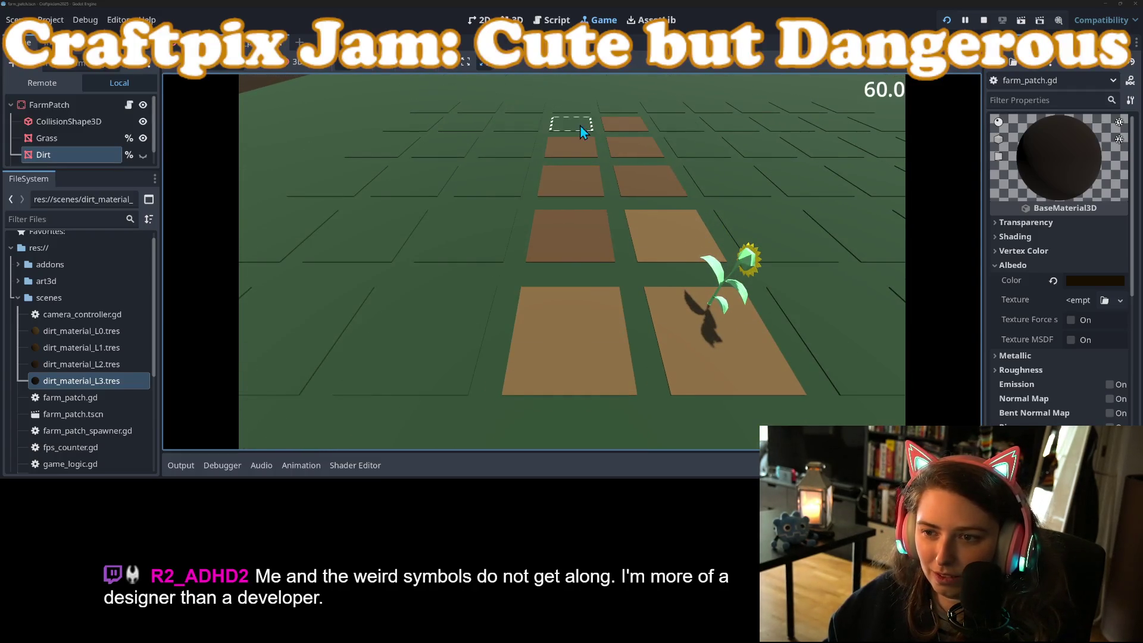
pyautogui.click(509, 148)
pyautogui.click(501, 176)
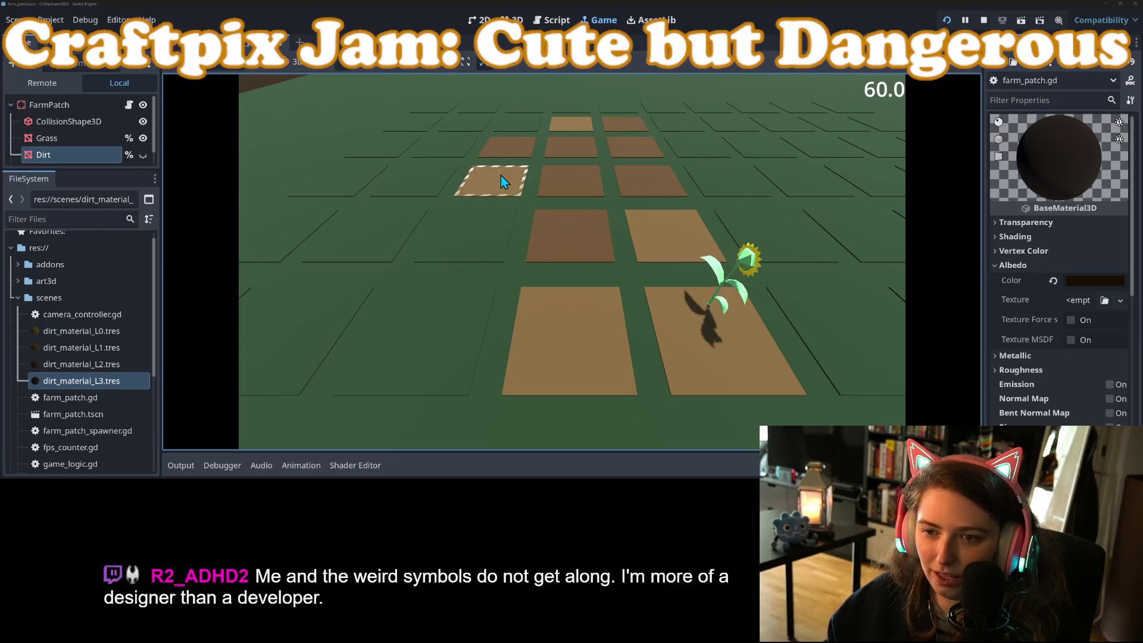
pyautogui.click(485, 225)
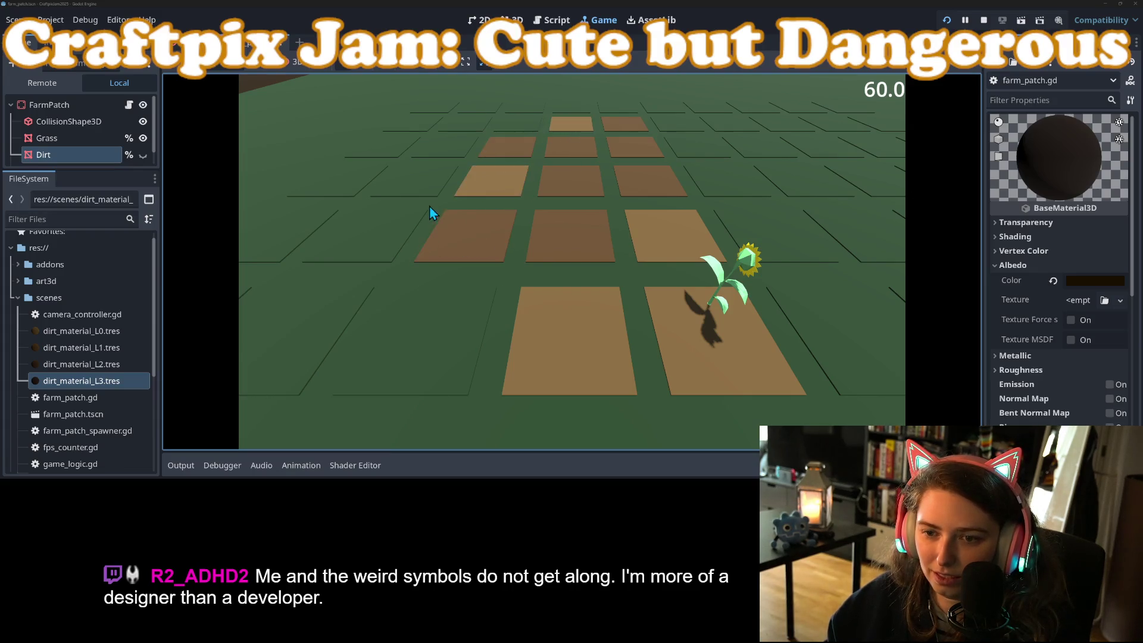
pyautogui.click(442, 153)
pyautogui.click(463, 124)
pyautogui.click(520, 127)
pyautogui.click(516, 109)
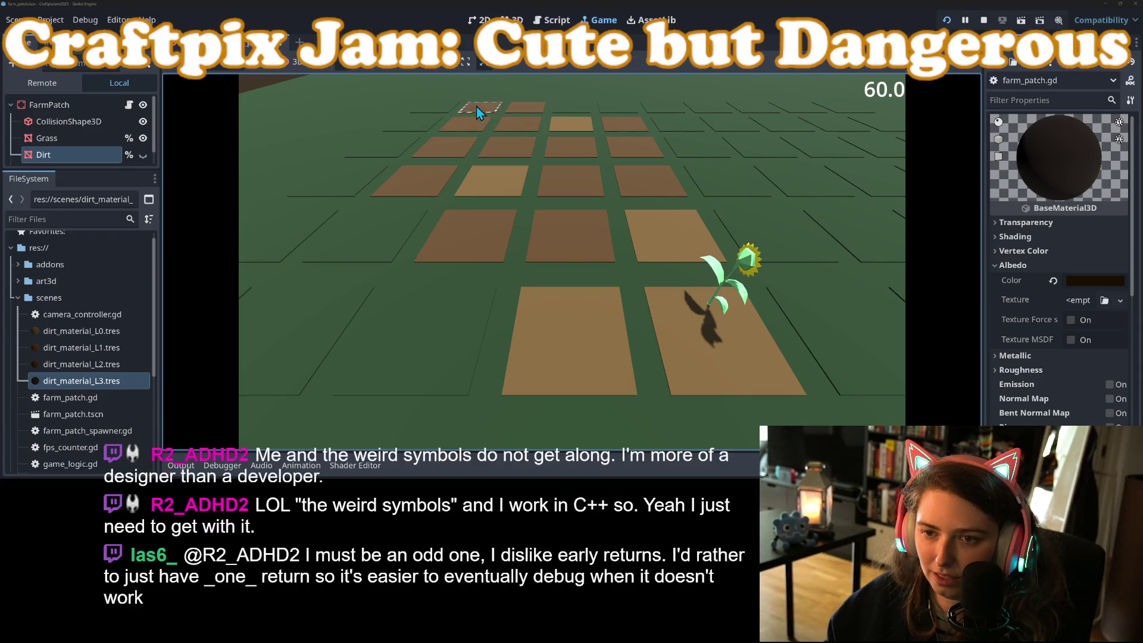
pyautogui.click(424, 122)
pyautogui.click(396, 146)
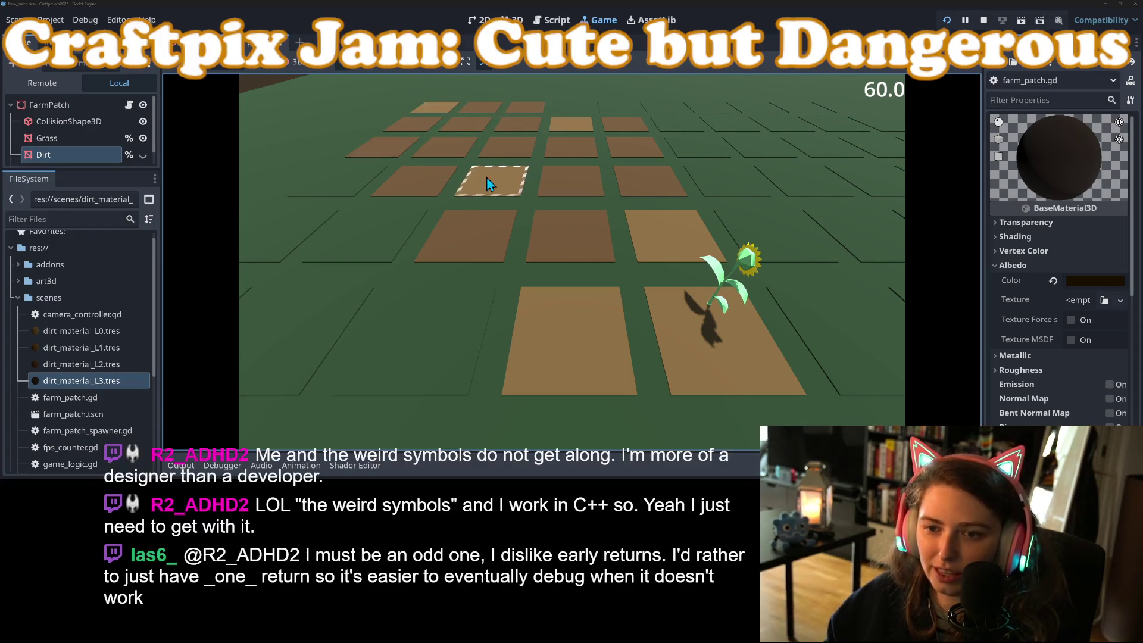
pyautogui.click(368, 184)
pyautogui.click(292, 235)
pyautogui.click(364, 235)
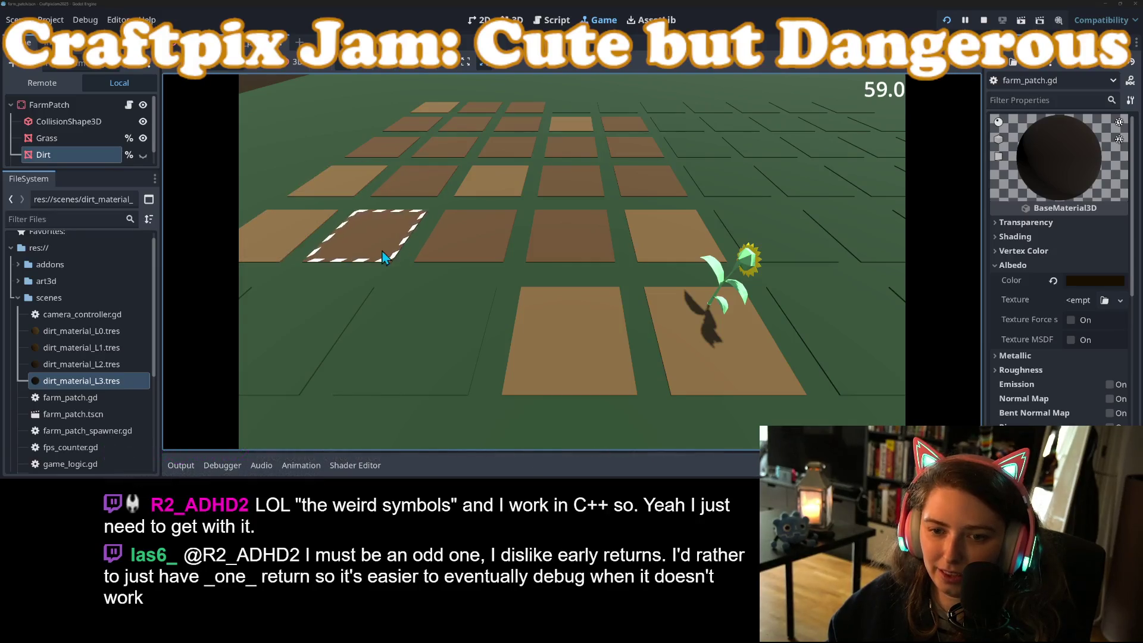
pyautogui.click(307, 339)
pyautogui.click(394, 311)
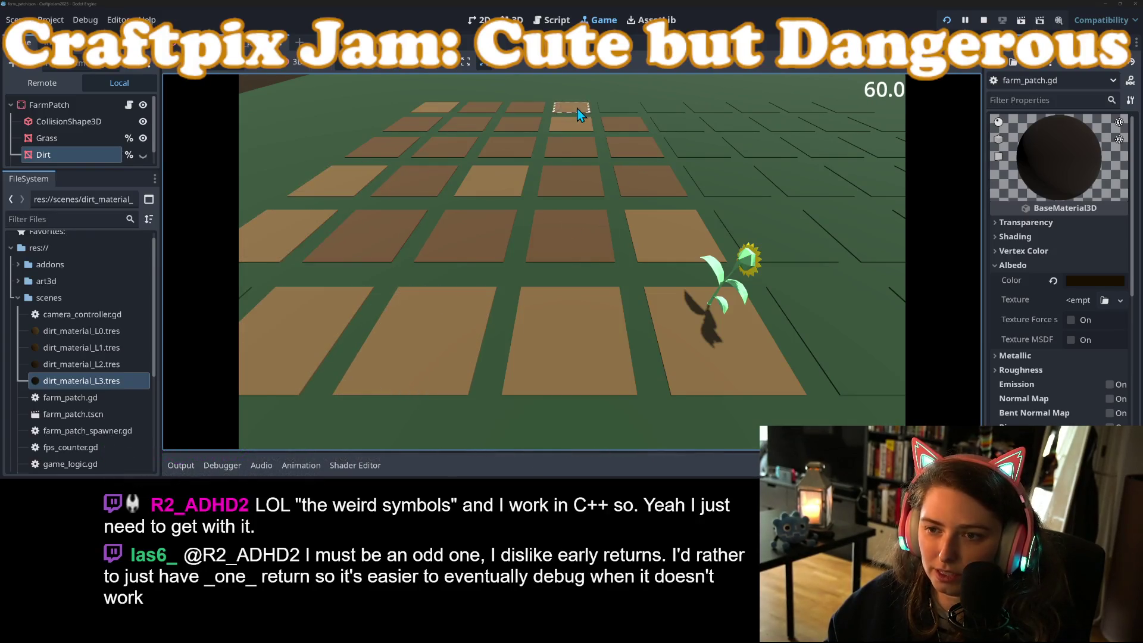
pyautogui.click(617, 108)
pyautogui.click(663, 109)
pyautogui.click(680, 124)
pyautogui.click(696, 146)
pyautogui.click(727, 178)
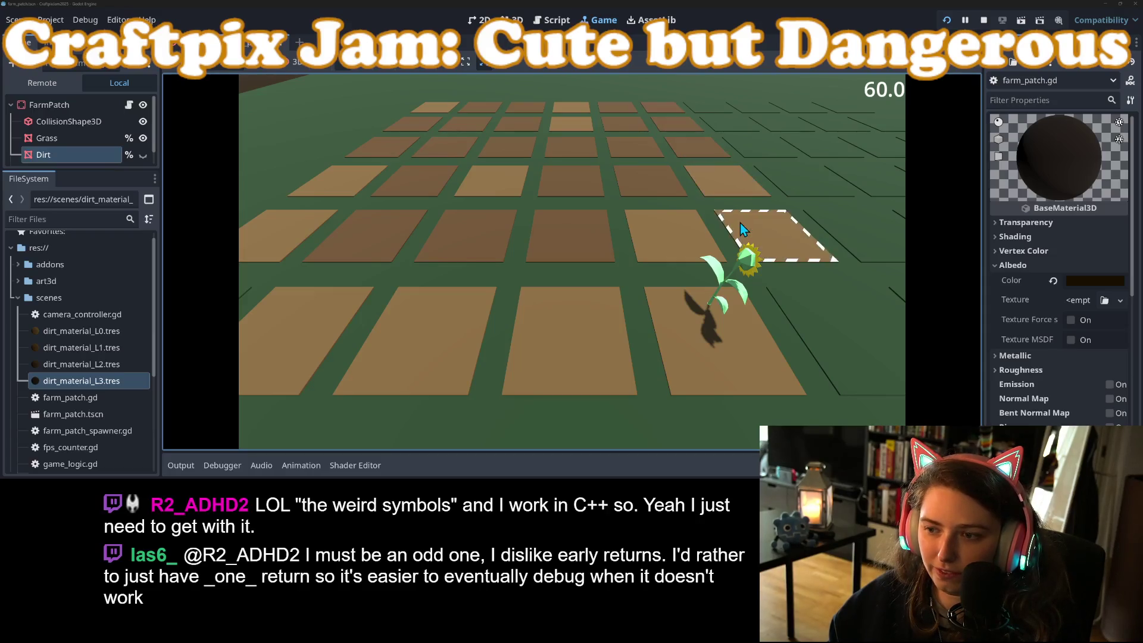
pyautogui.press('s')
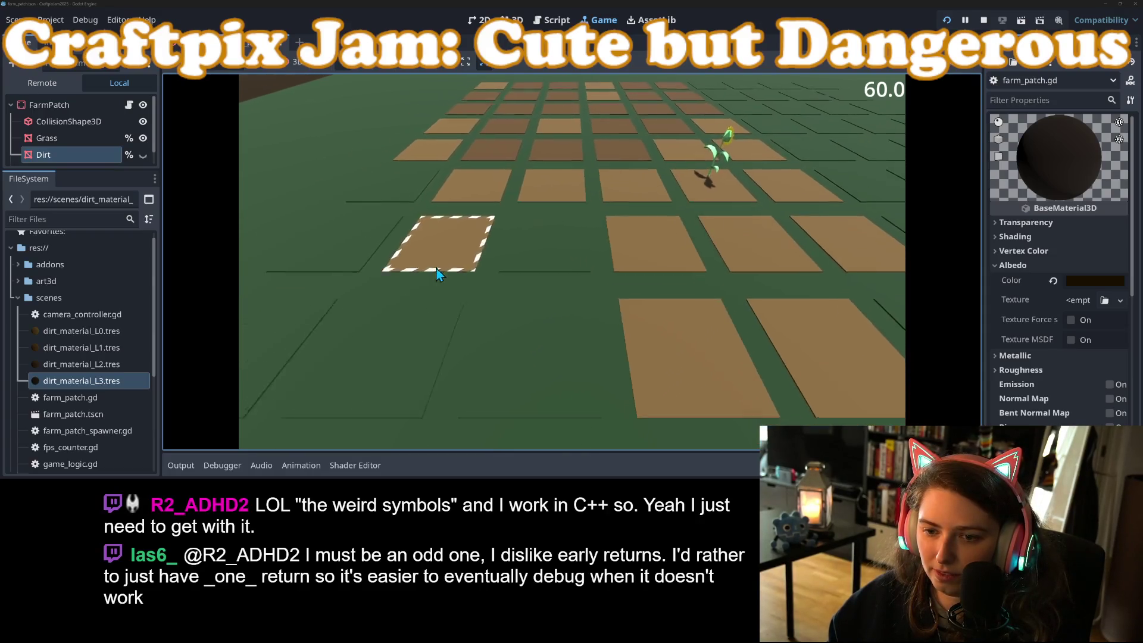
pyautogui.click(554, 250)
pyautogui.click(446, 239)
pyautogui.click(345, 247)
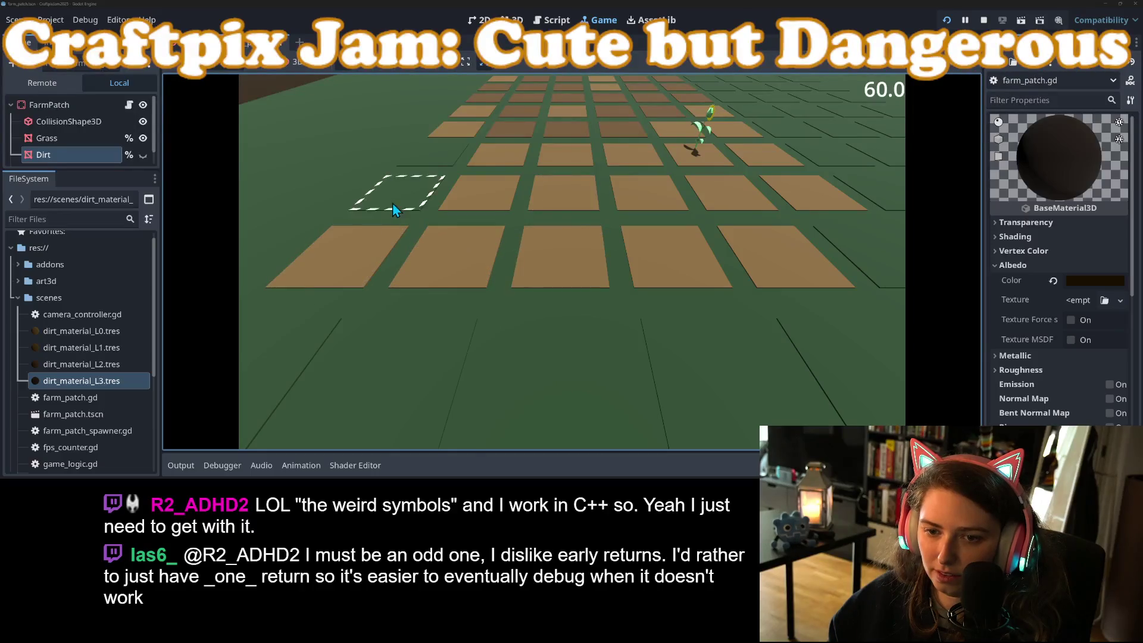
pyautogui.click(393, 210)
pyautogui.click(402, 252)
pyautogui.click(476, 253)
pyautogui.click(565, 256)
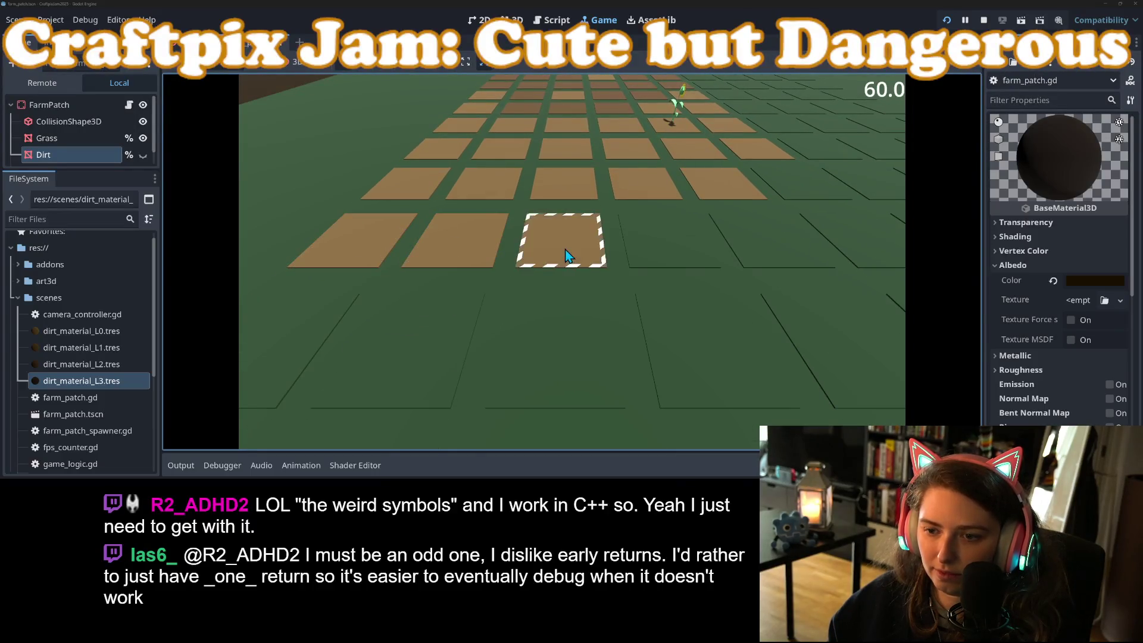
pyautogui.click(664, 244)
pyautogui.click(768, 244)
pyautogui.click(846, 244)
pyautogui.click(801, 185)
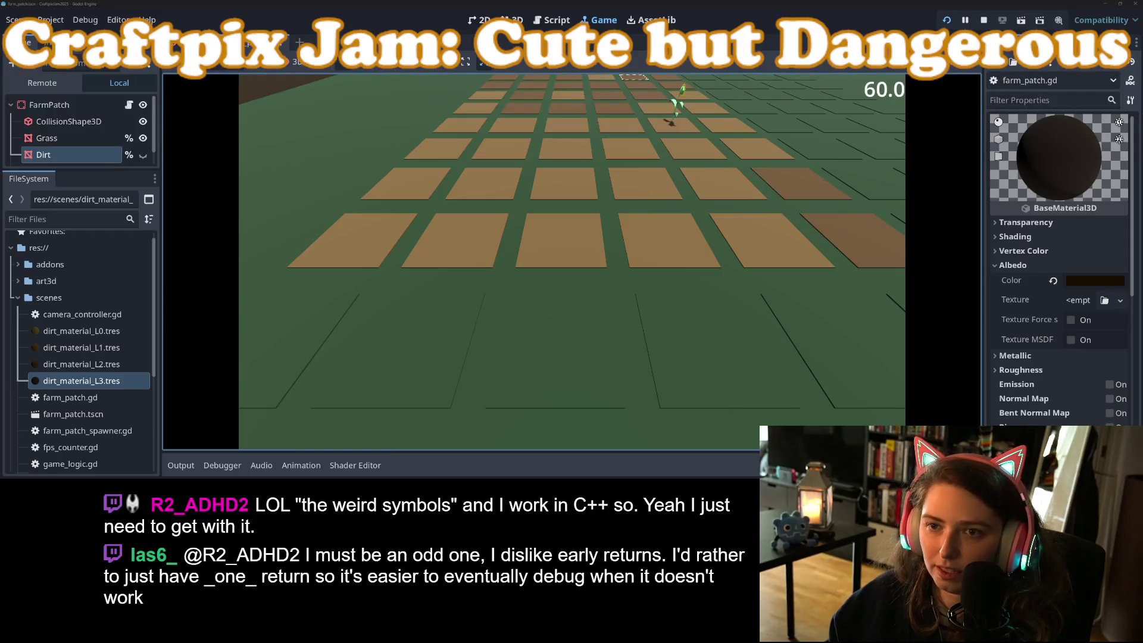
pyautogui.click(985, 19)
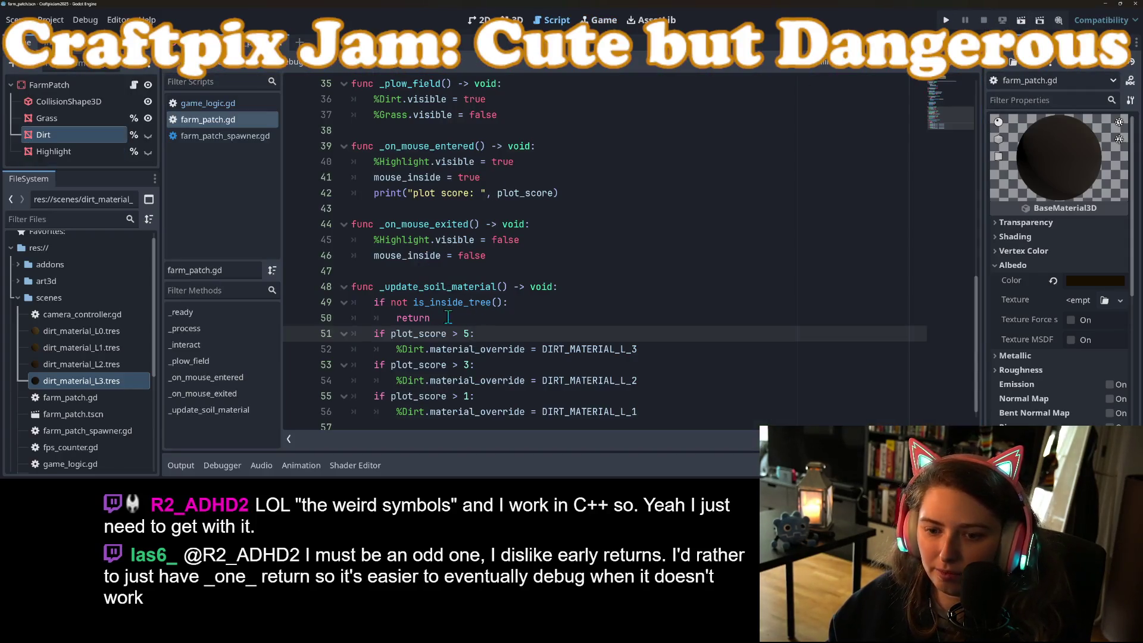
# In game_logic.gd, delete the return line and blank line after the _body_found() call
pyautogui.scroll(2, 414, 352)
pyautogui.click(271, 104)
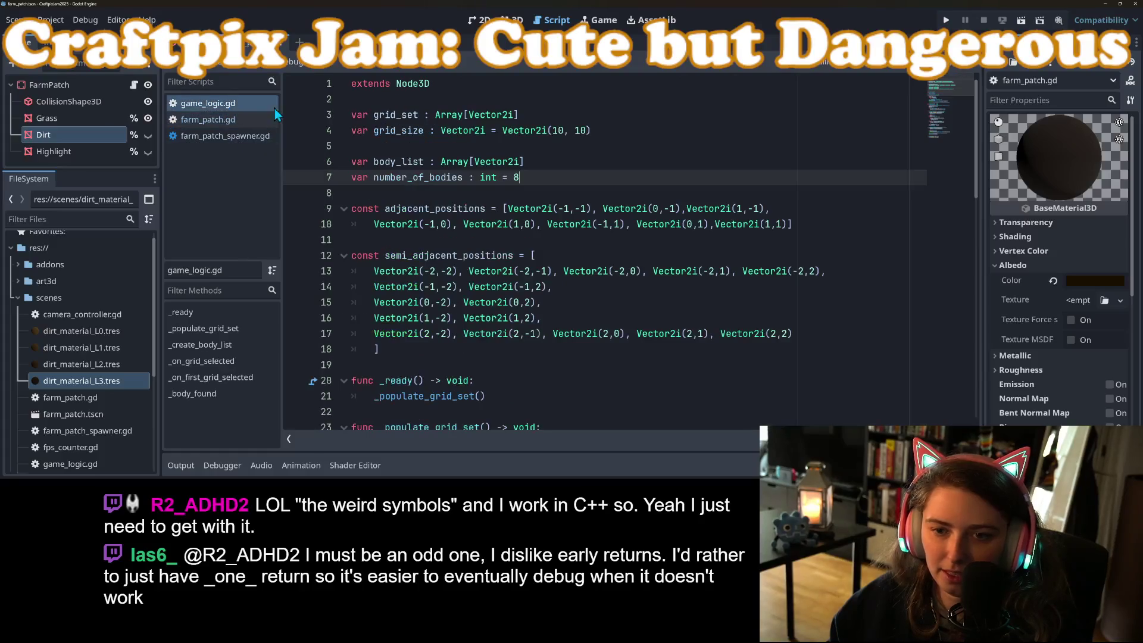
pyautogui.scroll(-8, 515, 319)
pyautogui.scroll(2, 491, 323)
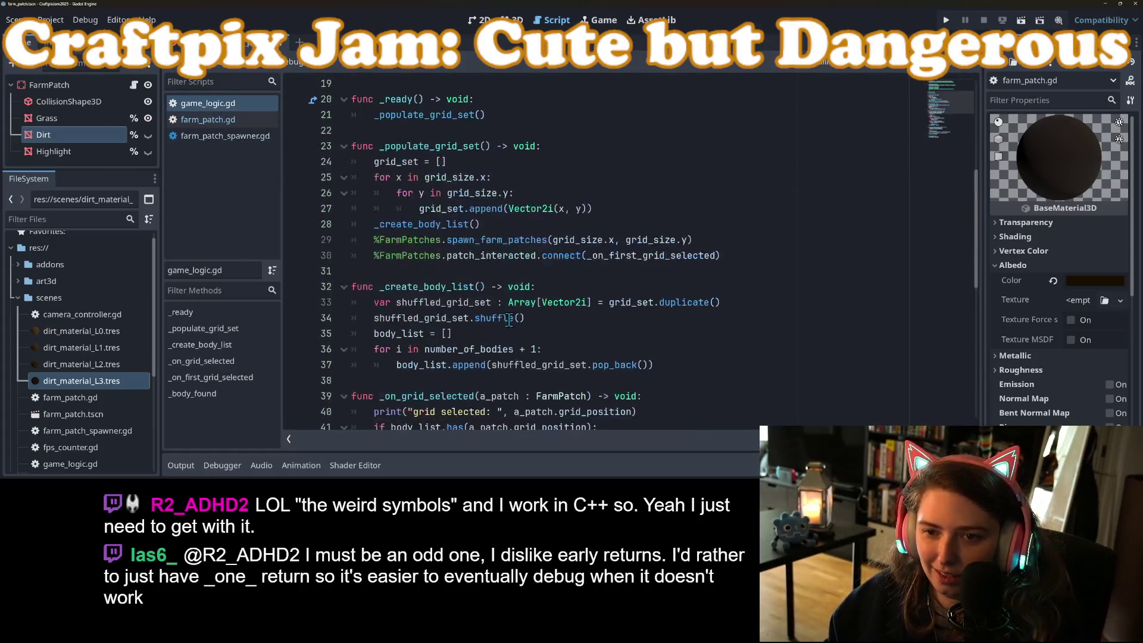
pyautogui.scroll(-6, 489, 325)
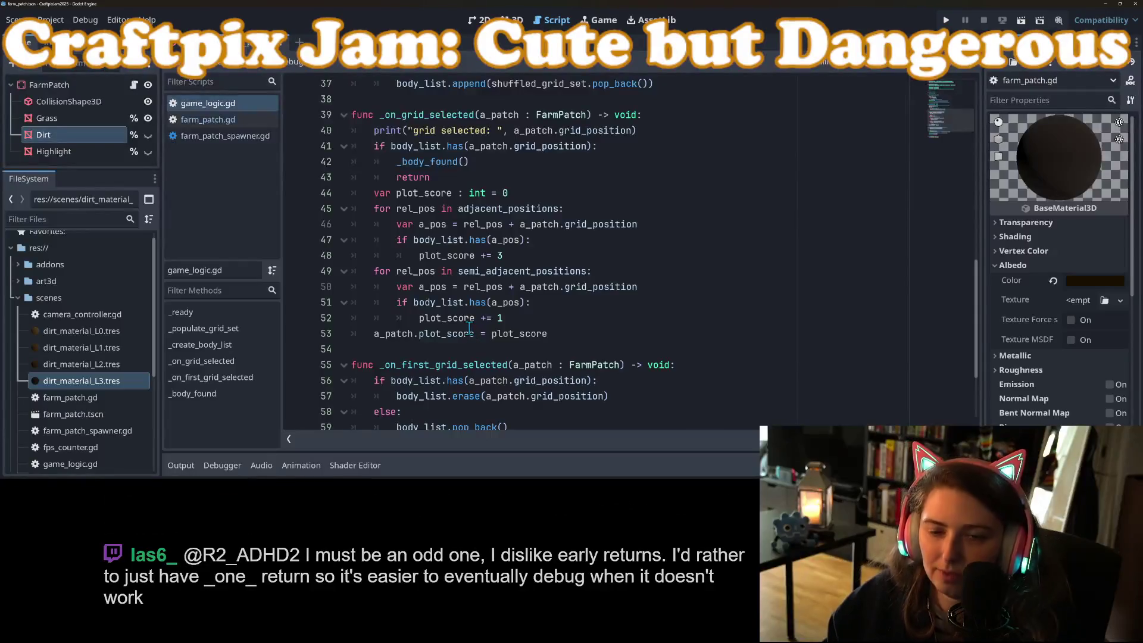
pyautogui.scroll(-3, 470, 329)
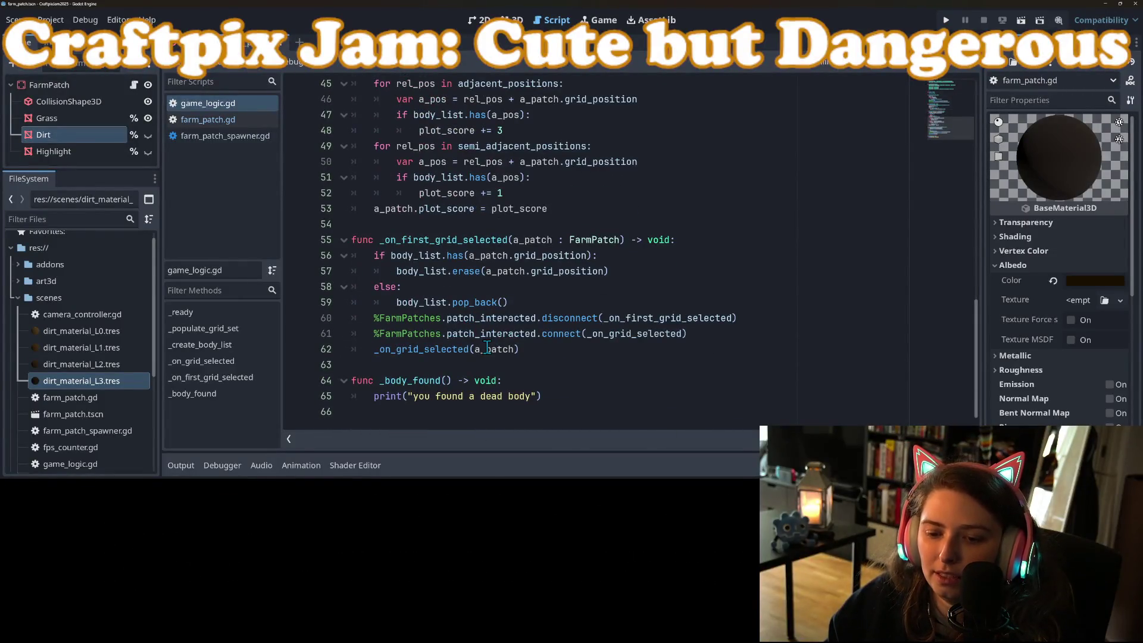
pyautogui.doubleClick(416, 380)
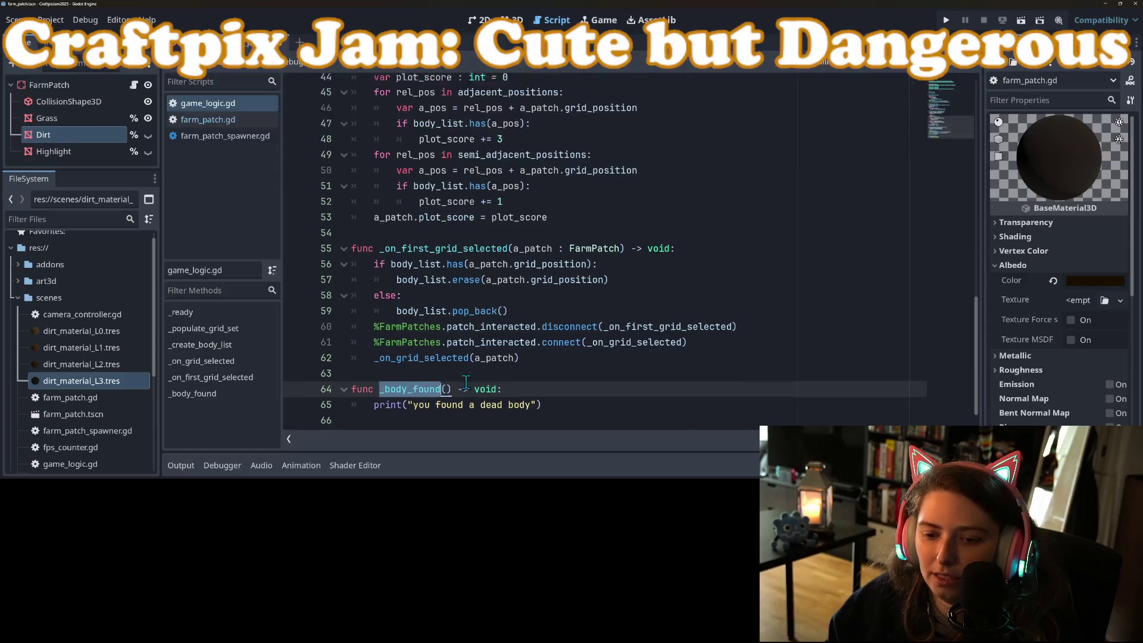
pyautogui.scroll(3, 475, 359)
pyautogui.tripleClick(463, 200)
pyautogui.press('BackSpace')
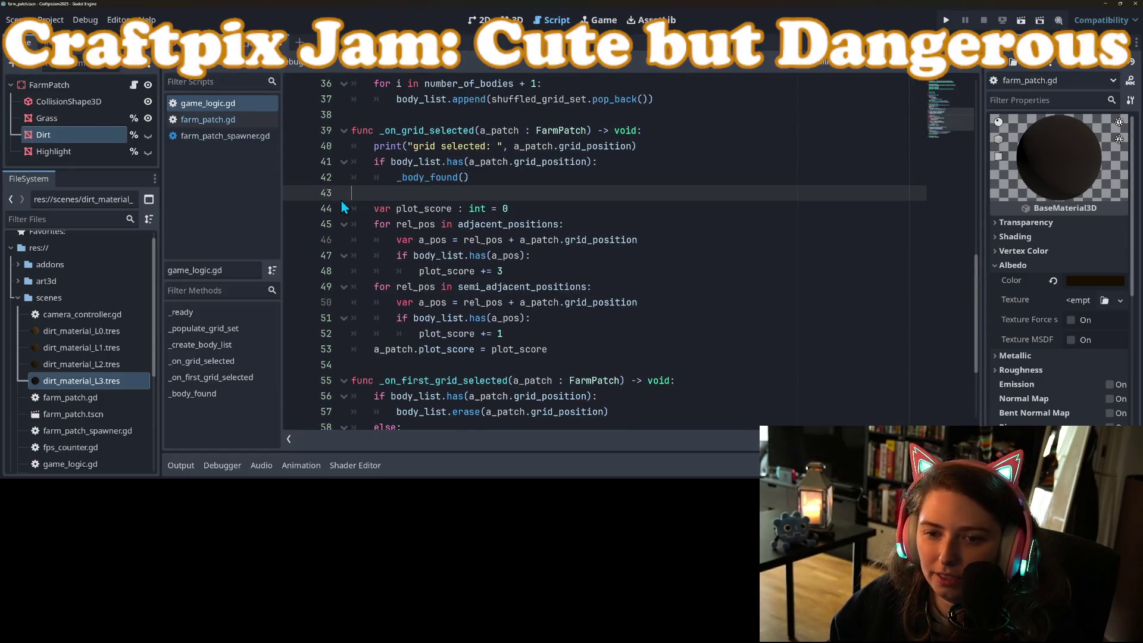
pyautogui.press('BackSpace')
pyautogui.press('BackSpace')
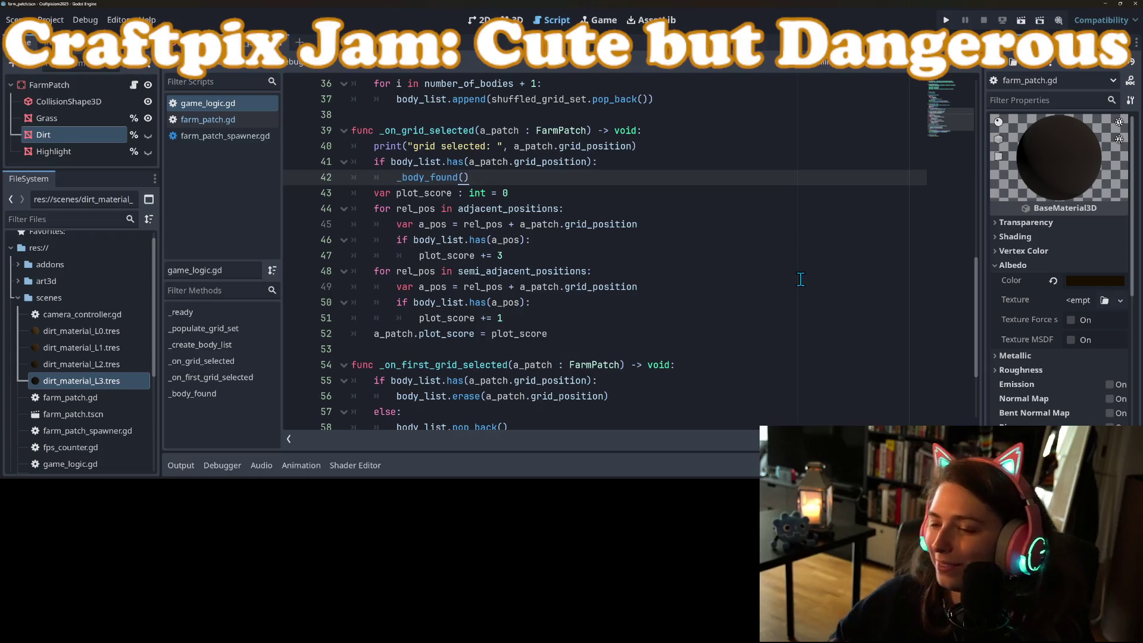
pyautogui.click(947, 21)
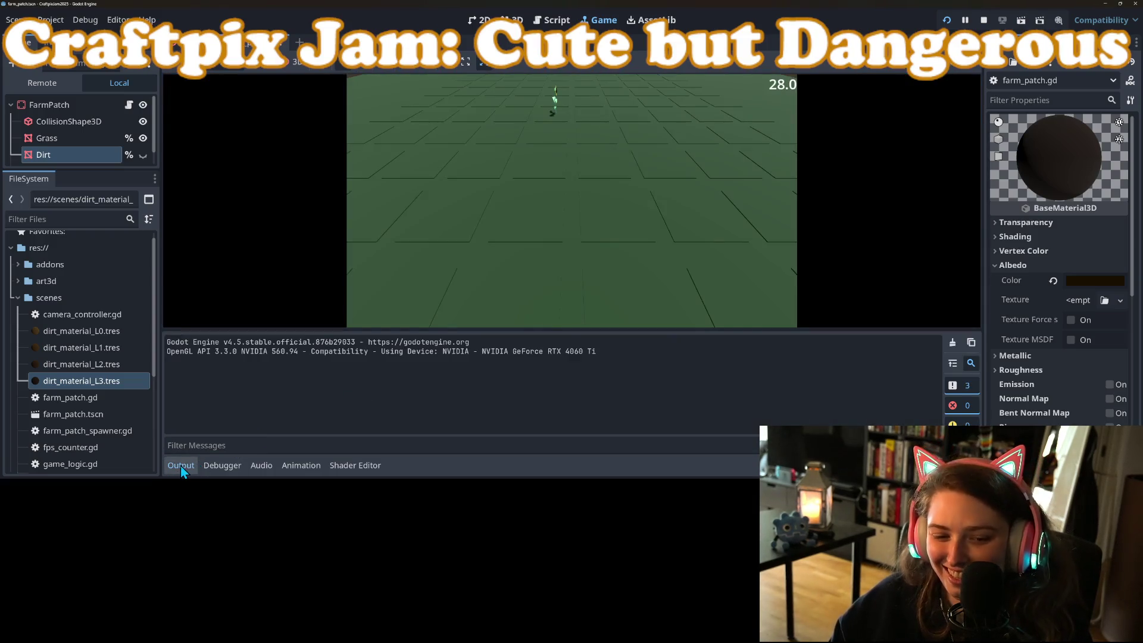
pyautogui.click(180, 466)
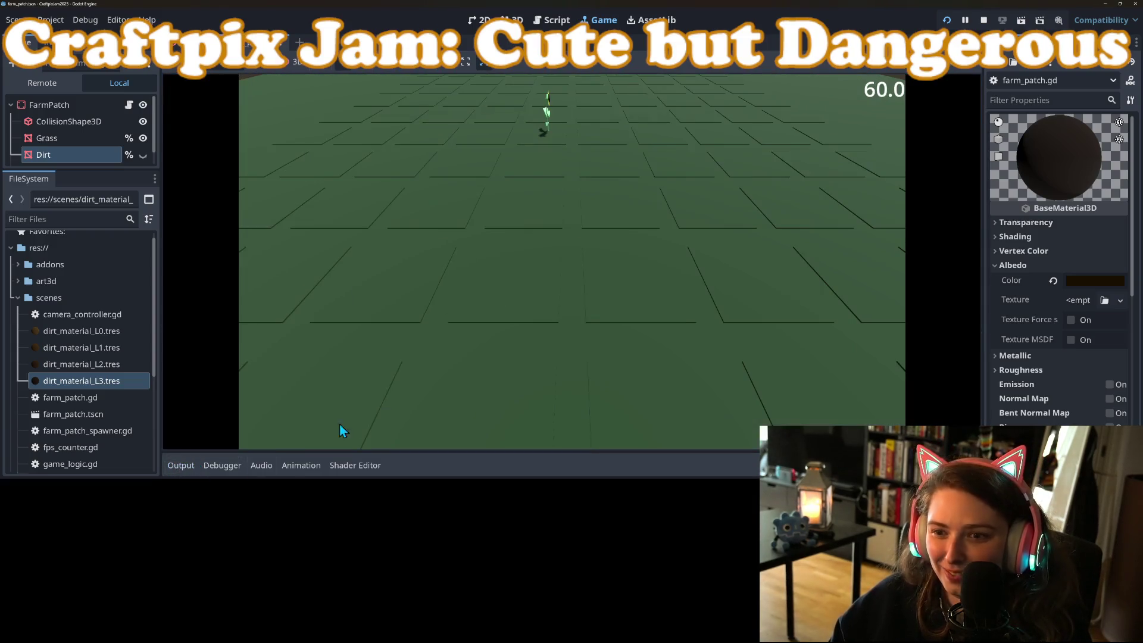
pyautogui.click(614, 207)
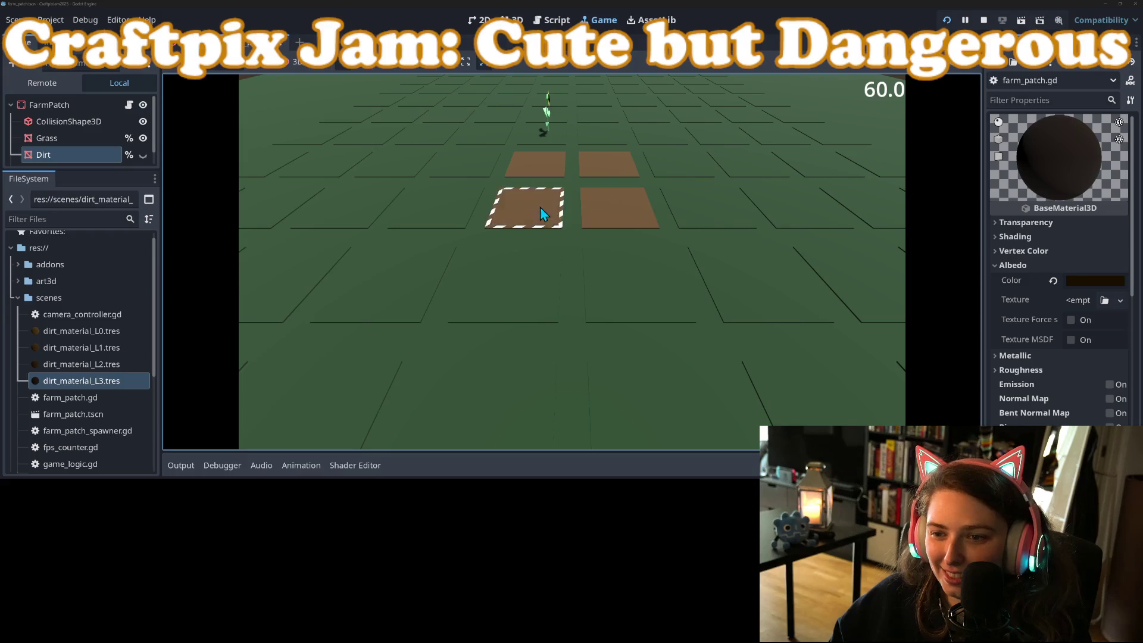
pyautogui.click(530, 208)
pyautogui.click(518, 285)
pyautogui.click(637, 285)
pyautogui.click(709, 208)
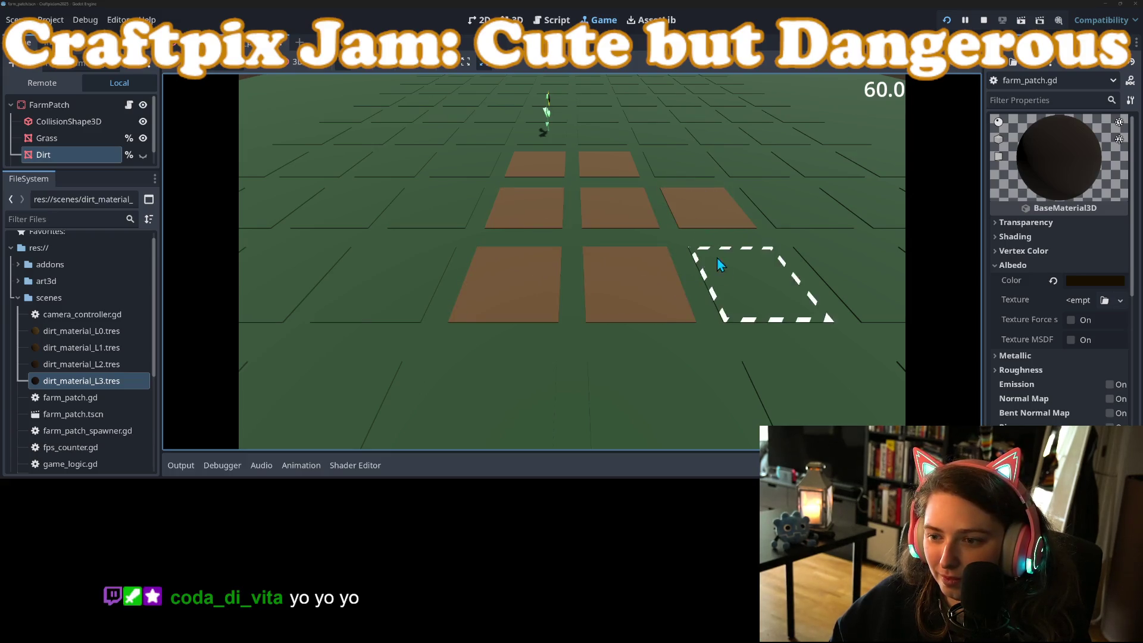
pyautogui.click(721, 257)
pyautogui.click(658, 143)
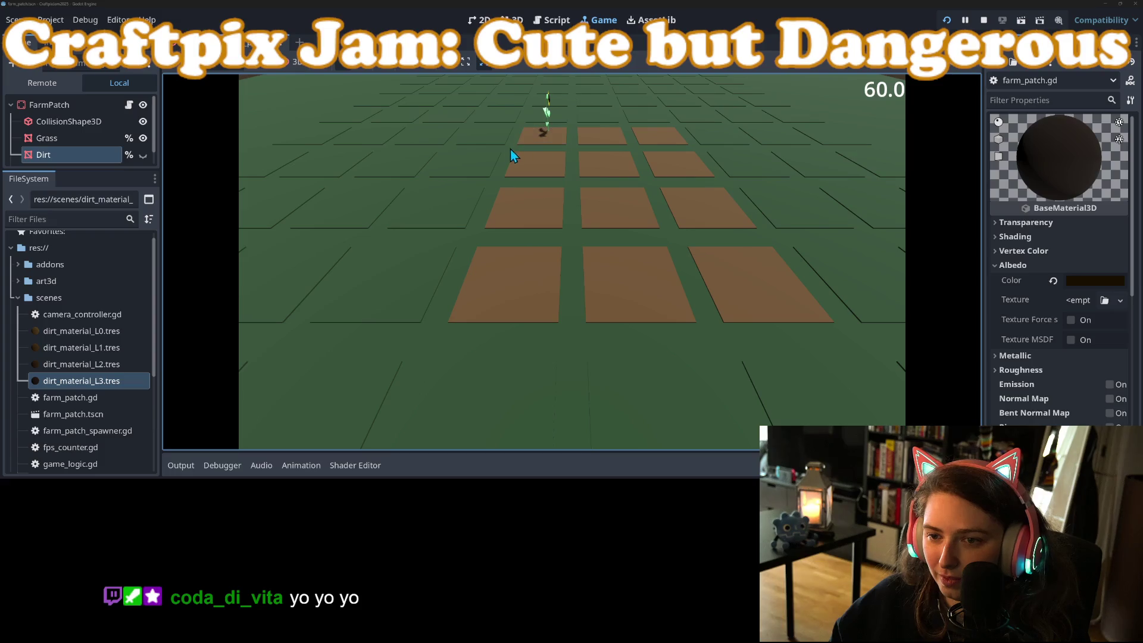
pyautogui.click(485, 138)
pyautogui.click(471, 164)
pyautogui.click(435, 208)
pyautogui.click(384, 285)
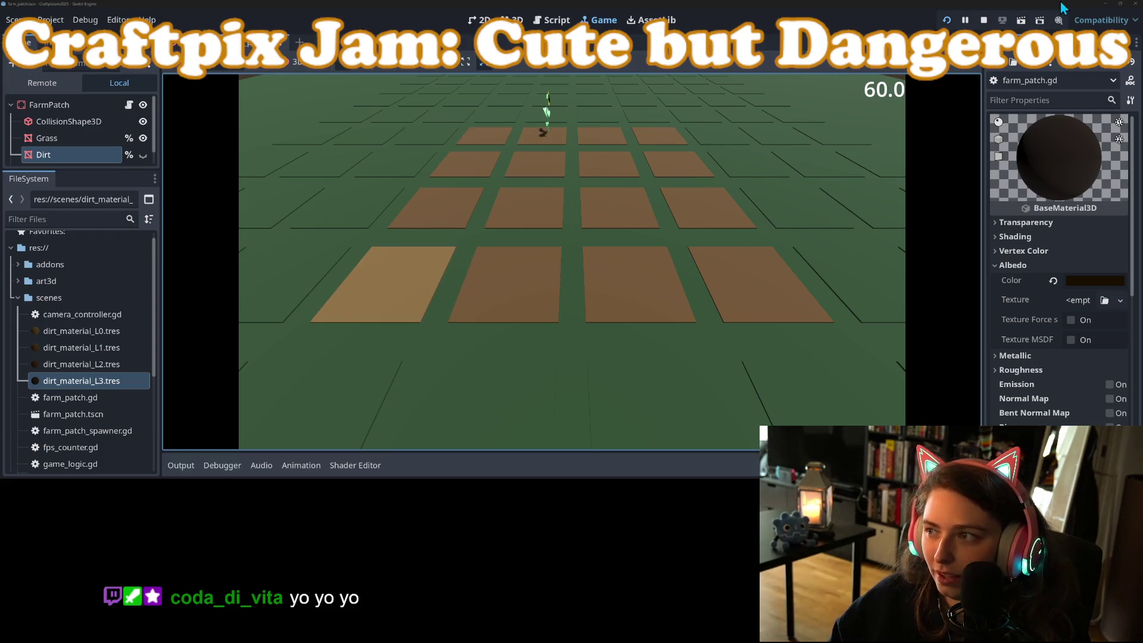
pyautogui.click(983, 21)
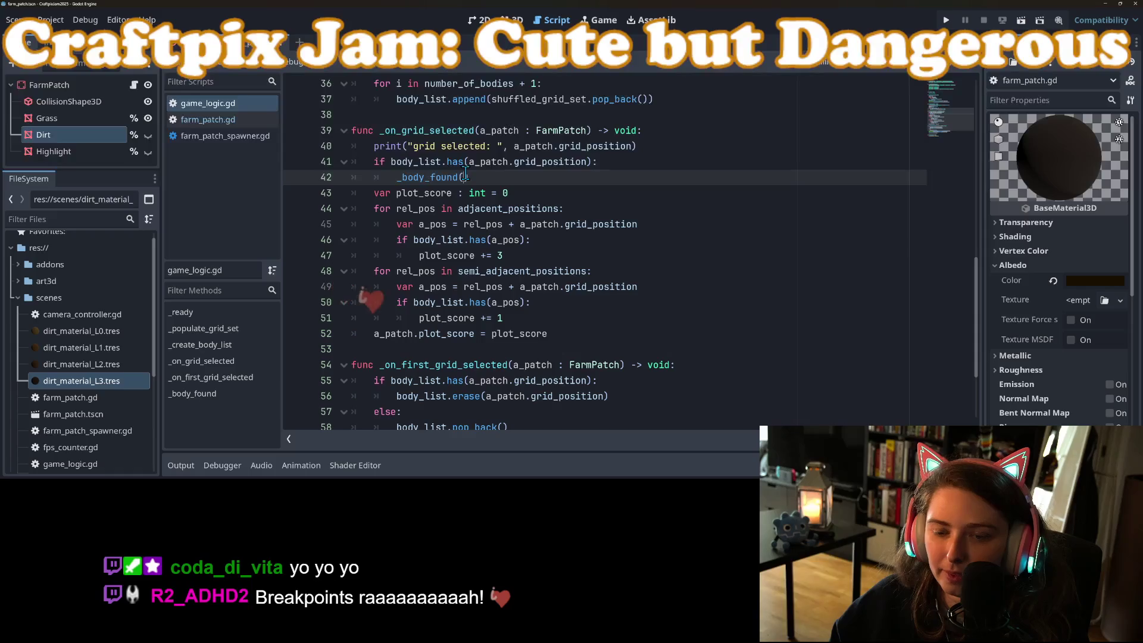
# Move the 'var plot_score : int = 0' declaration to just below the print line
pyautogui.tripleClick(381, 196)
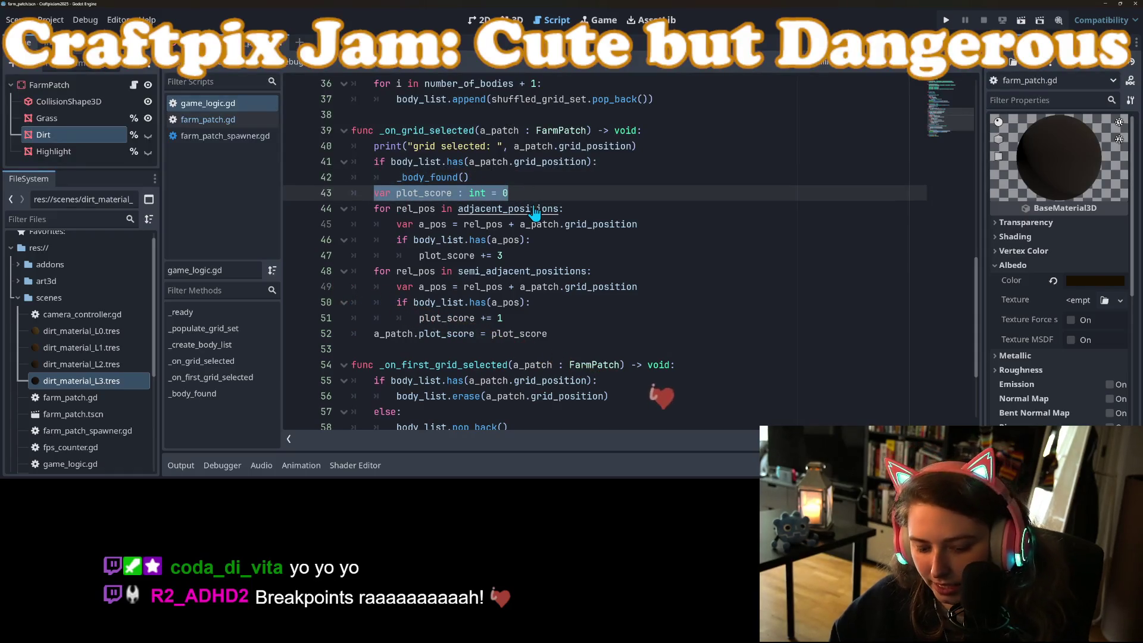
pyautogui.hotkey('ctrl', 'x')
pyautogui.click(650, 147)
pyautogui.press('Return')
pyautogui.hotkey('ctrl', 'v')
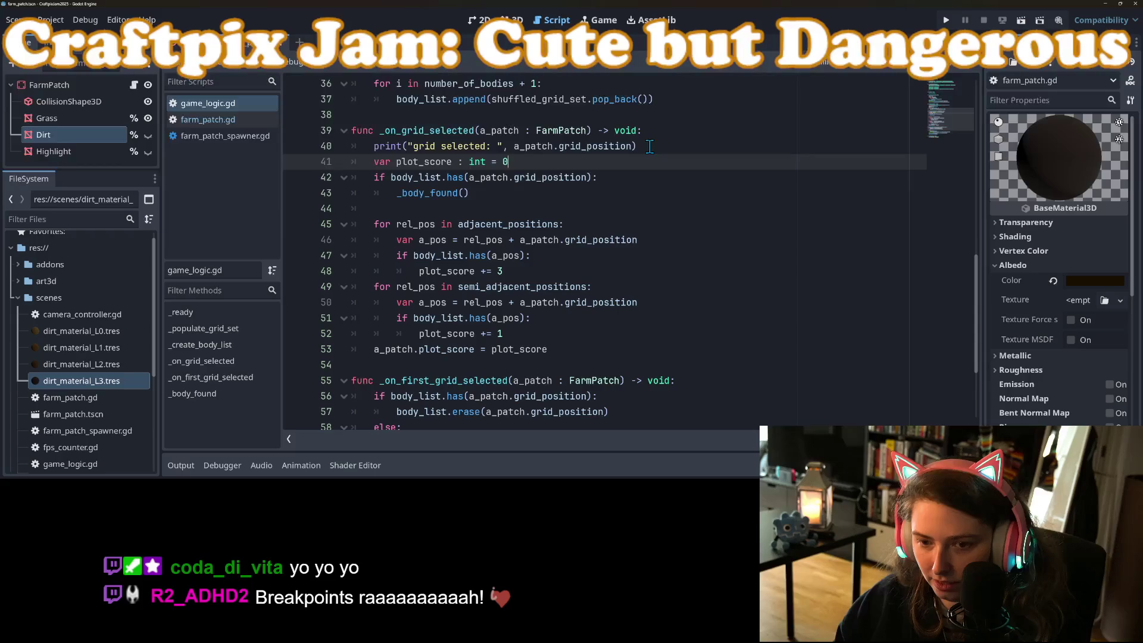
# Add 'plot_score += 5' under the _body_found() call, save, and remove the extra blank line
pyautogui.click(414, 209)
pyautogui.click(488, 196)
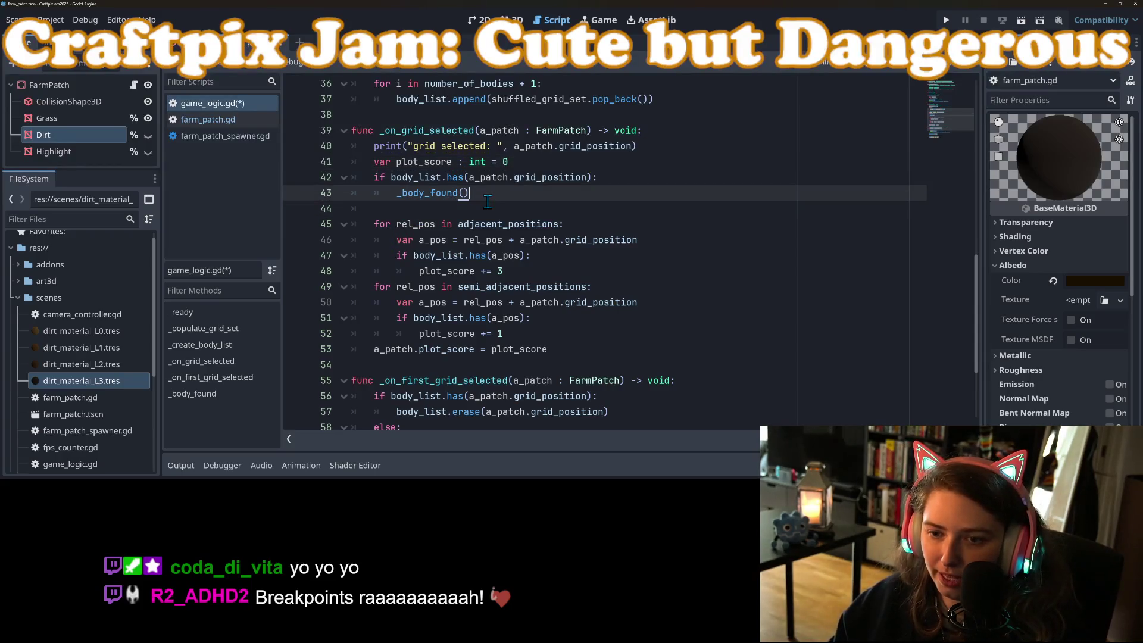
pyautogui.press('Return')
pyautogui.write('plo')
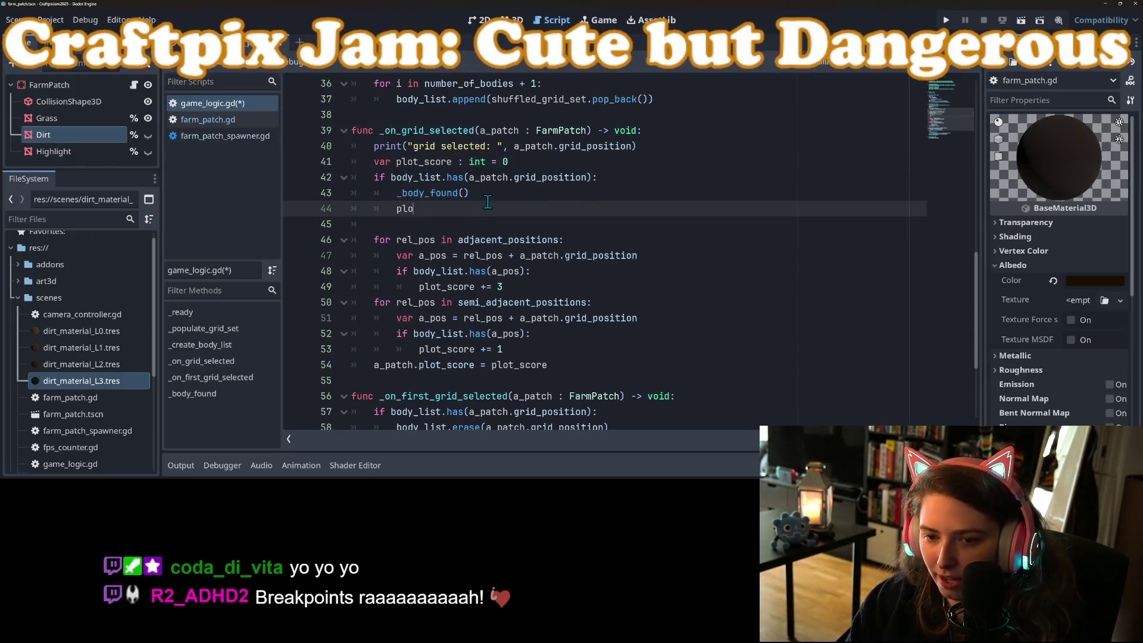
pyautogui.write('t')
pyautogui.press('Return')
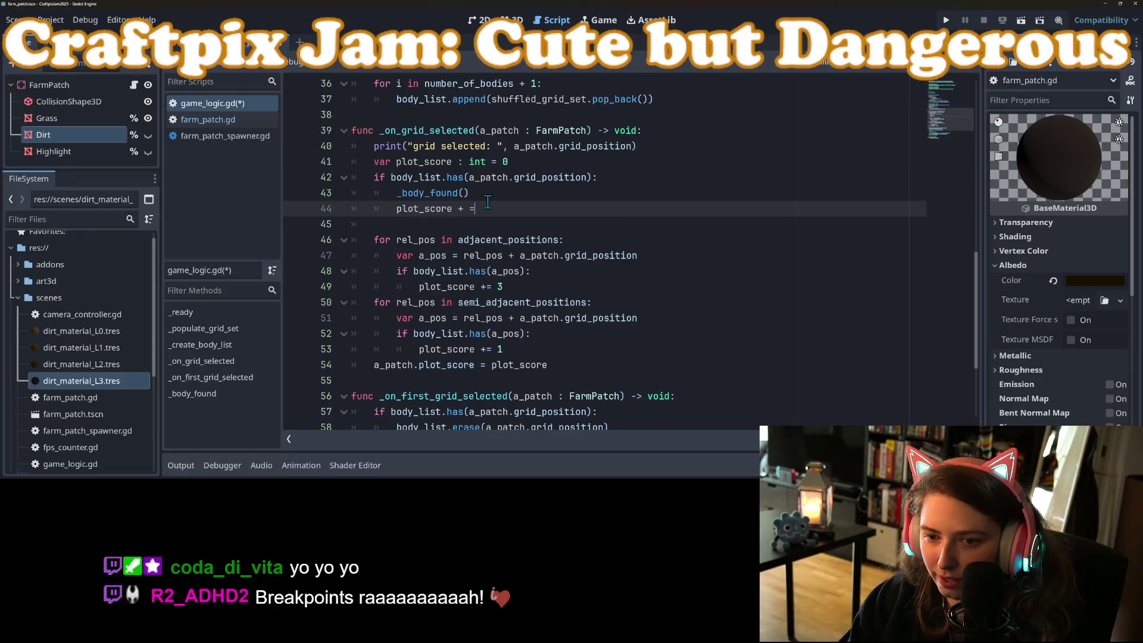
pyautogui.hotkey('ctrl', 'space')
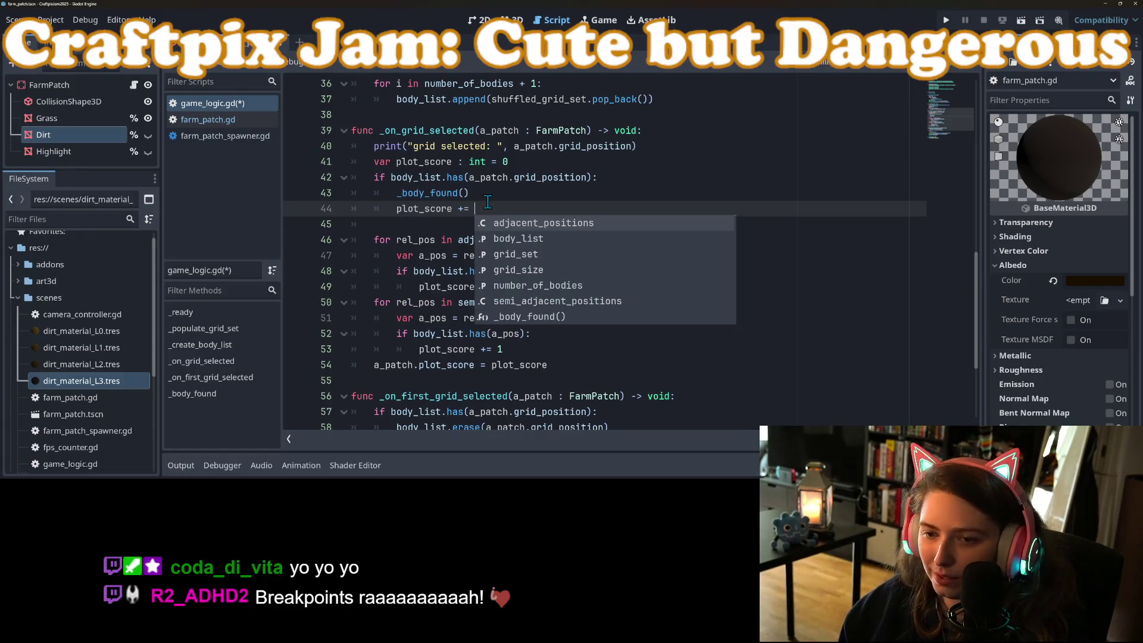
pyautogui.write('5')
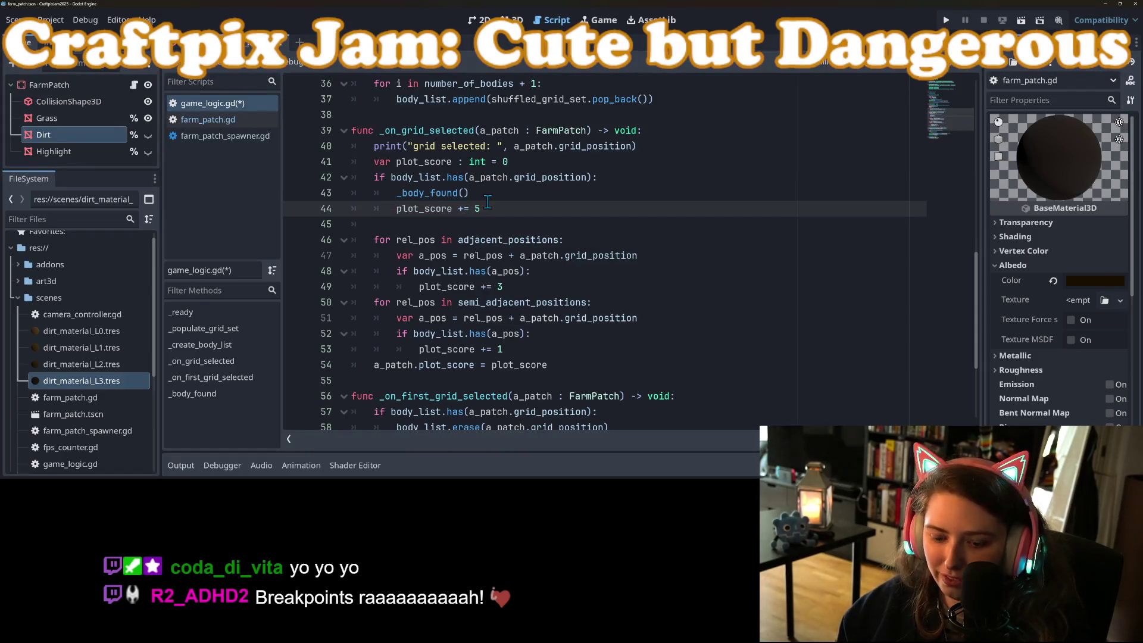
pyautogui.hotkey('ctrl', 's')
pyautogui.click(503, 225)
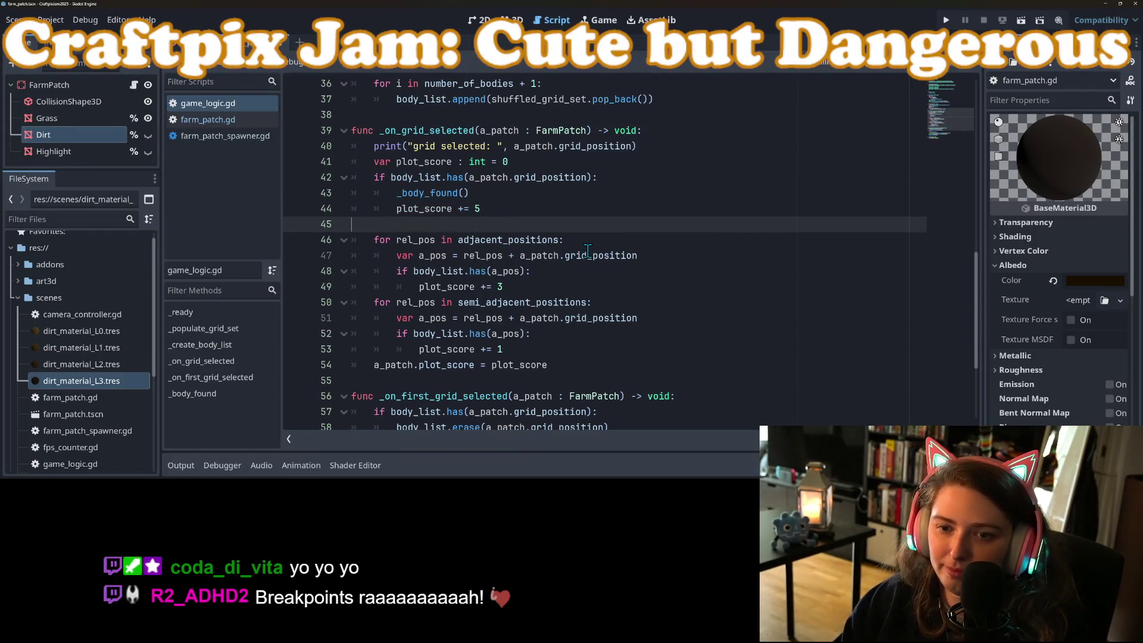
pyautogui.press('BackSpace')
# Run the game and plow a cluster of tiles around the field searching for a body
pyautogui.click(945, 20)
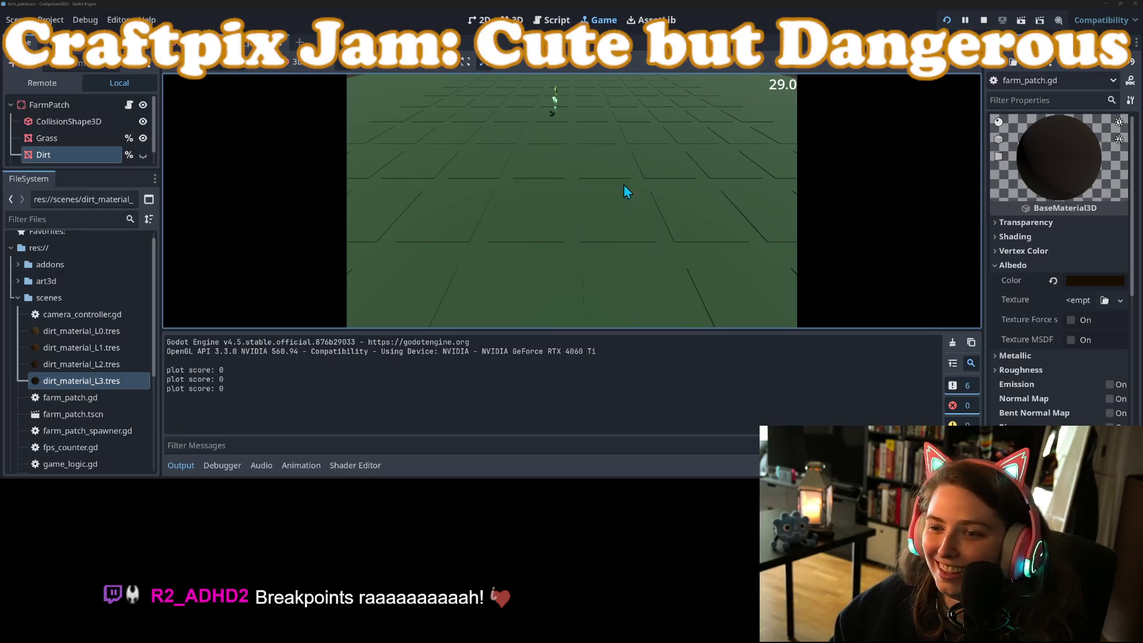
pyautogui.click(606, 175)
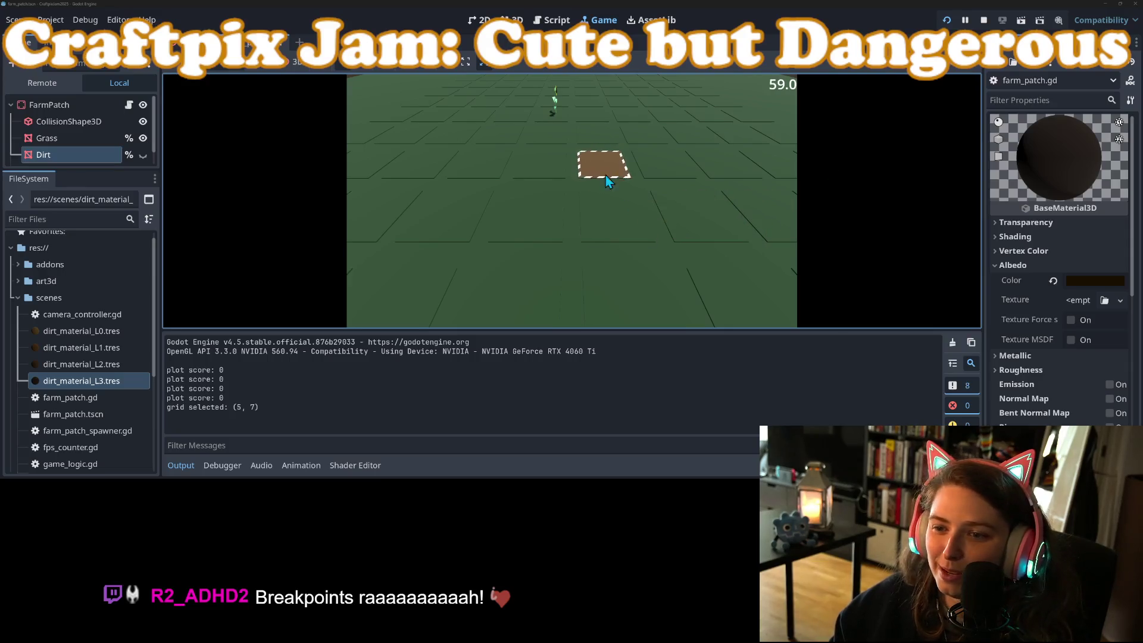
pyautogui.click(540, 178)
pyautogui.click(540, 205)
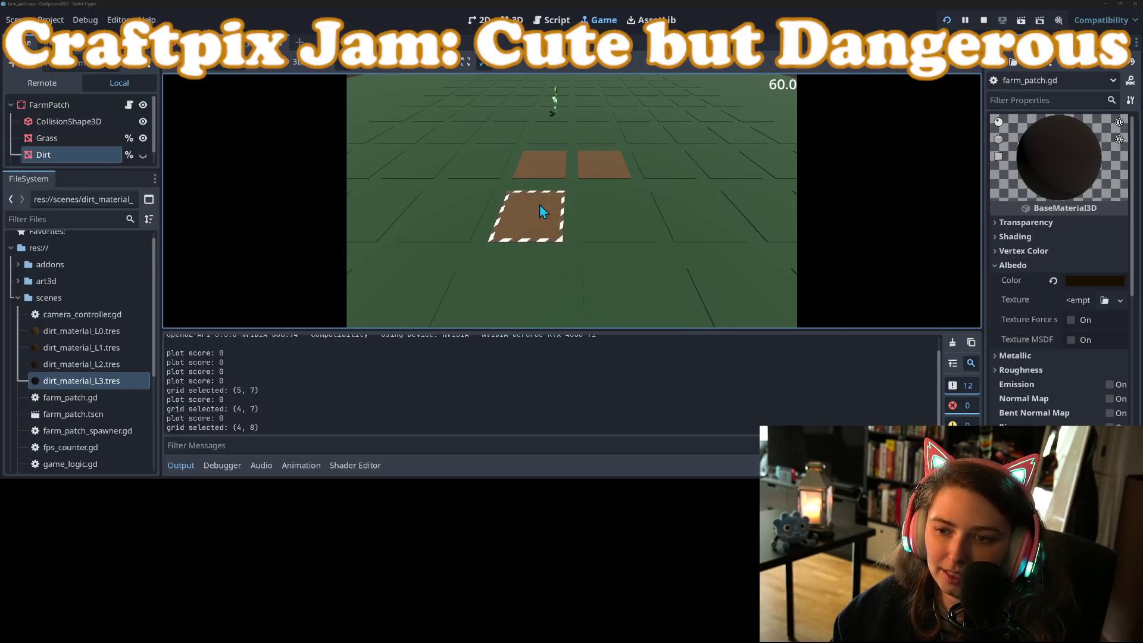
pyautogui.click(614, 214)
pyautogui.click(703, 216)
pyautogui.click(662, 164)
pyautogui.click(655, 137)
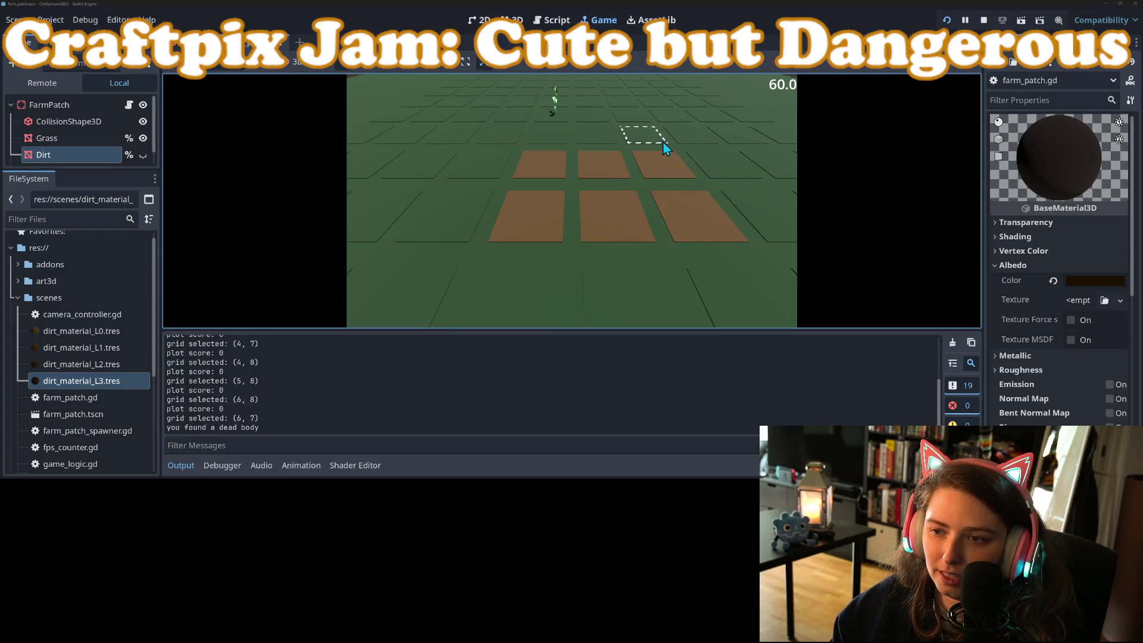
pyautogui.click(596, 136)
pyautogui.click(539, 139)
pyautogui.click(505, 145)
pyautogui.click(488, 168)
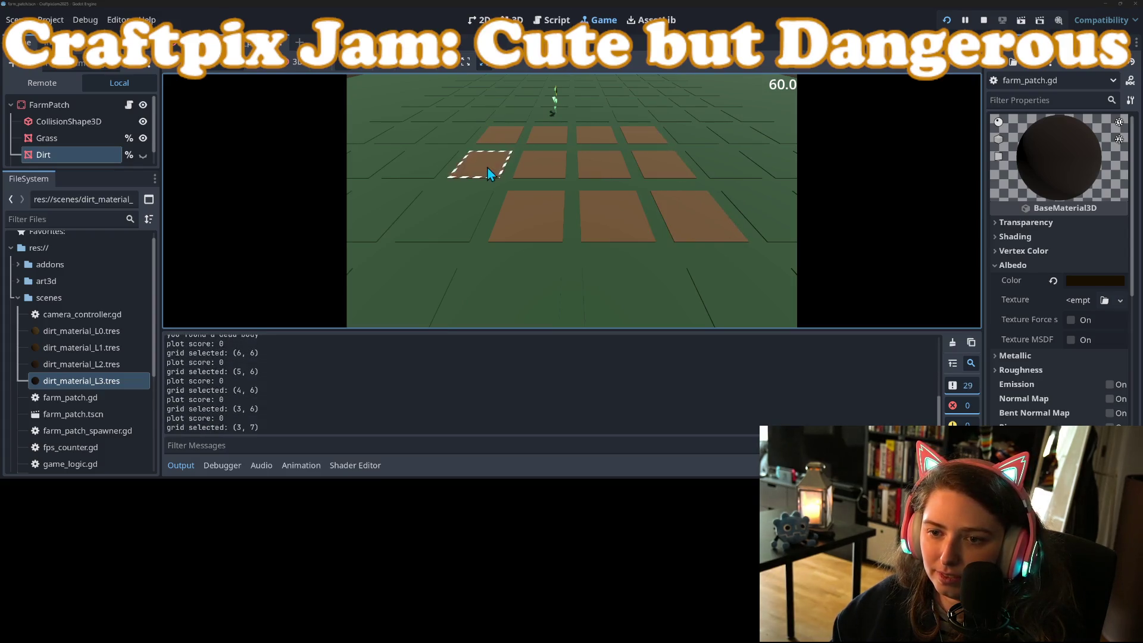
pyautogui.click(434, 199)
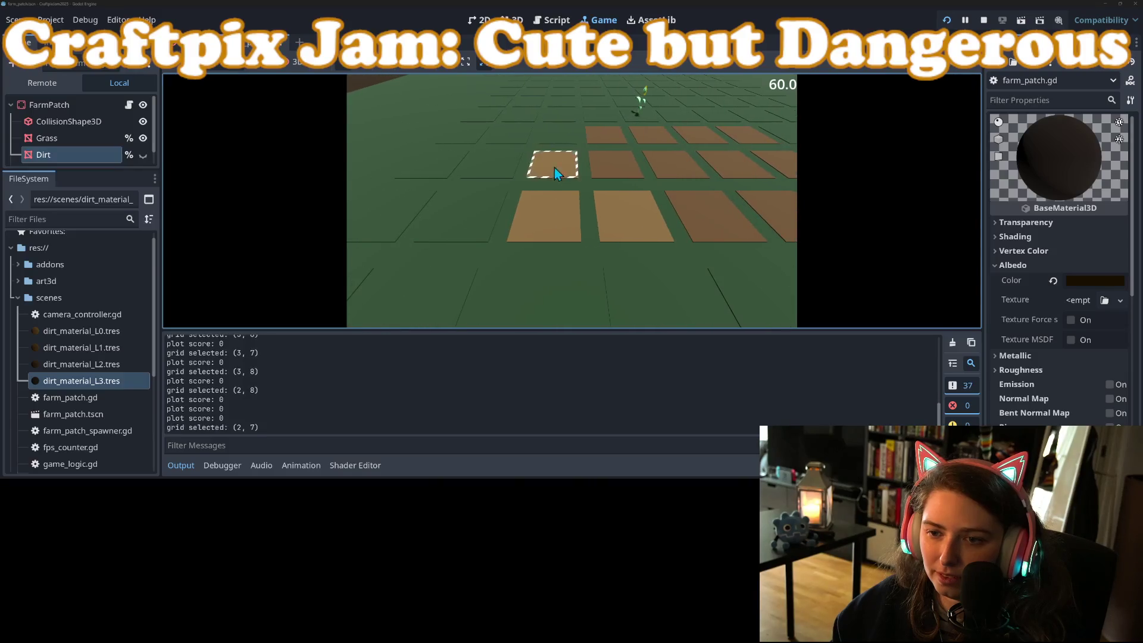
# Plow more tiles including (2, 6), (3, 4), (5, 5) and the left column, then zoom in
pyautogui.click(560, 141)
pyautogui.click(517, 117)
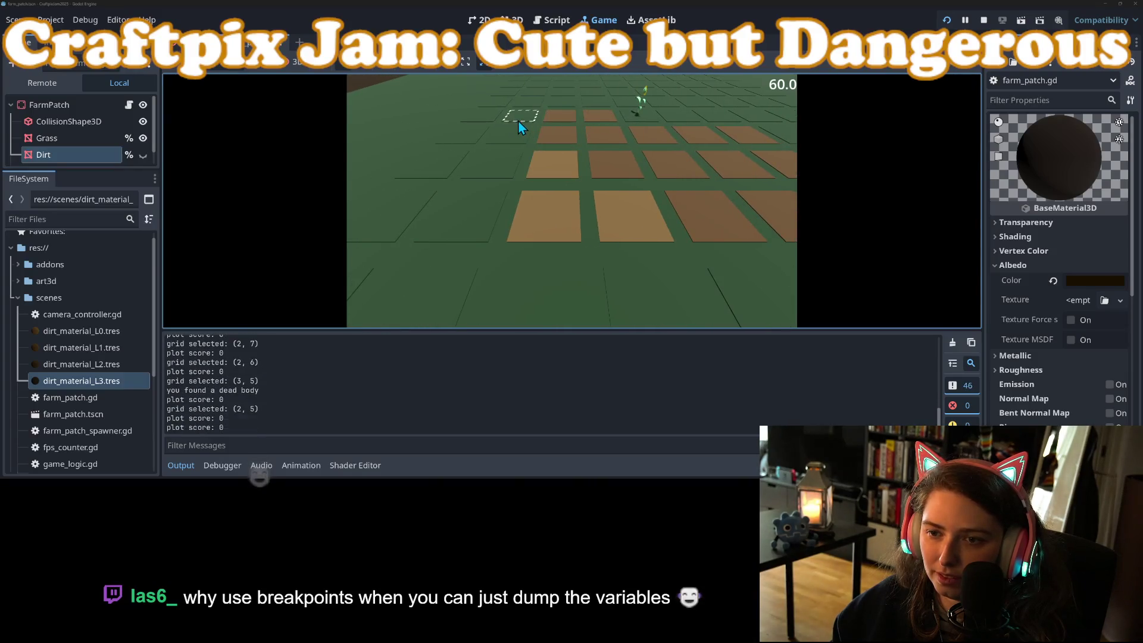
pyautogui.click(513, 136)
pyautogui.click(493, 167)
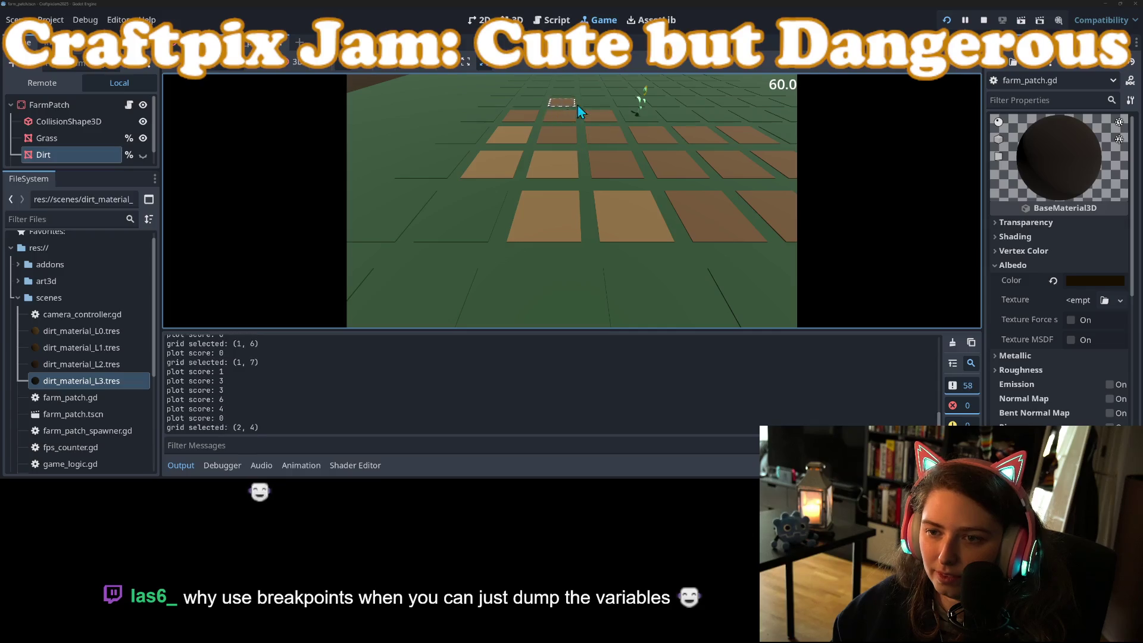
pyautogui.click(607, 104)
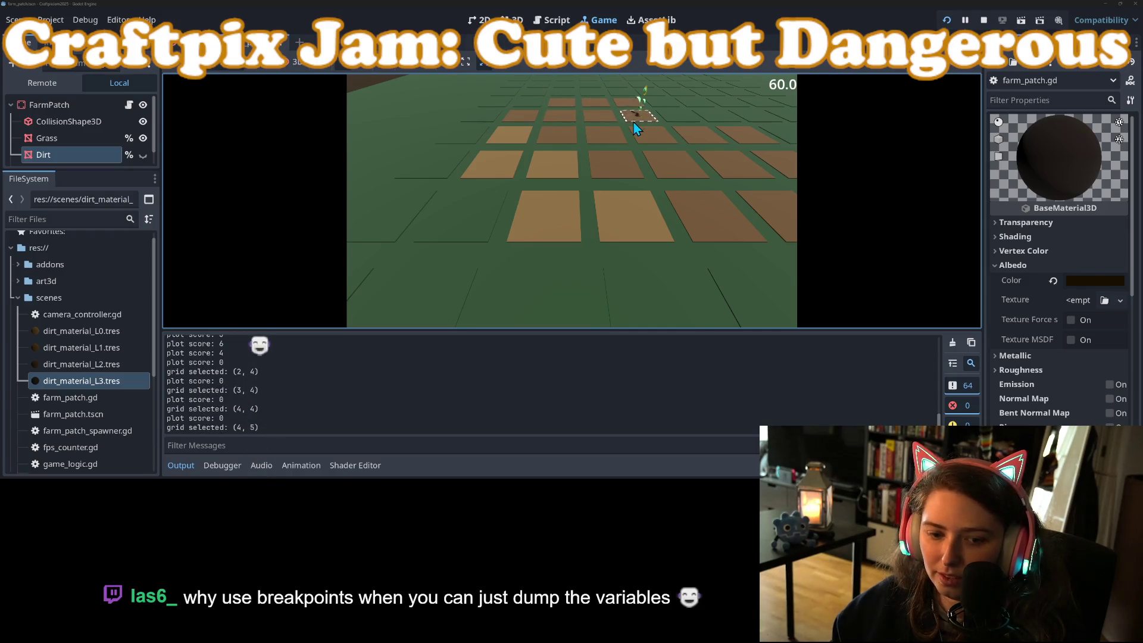
pyautogui.click(626, 115)
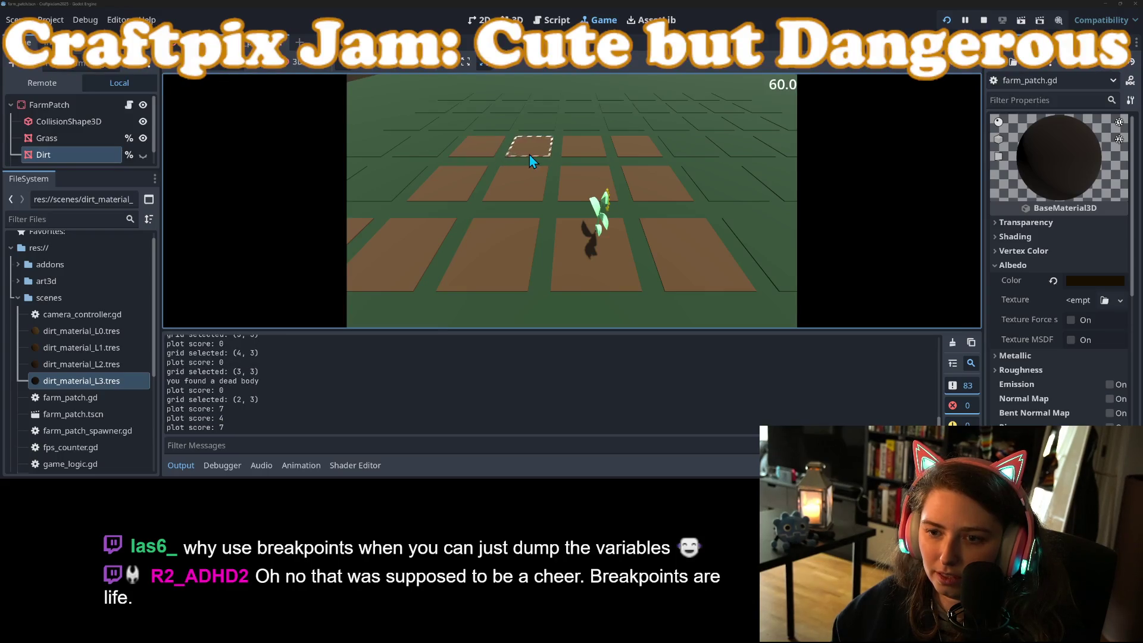
pyautogui.scroll(3, 562, 159)
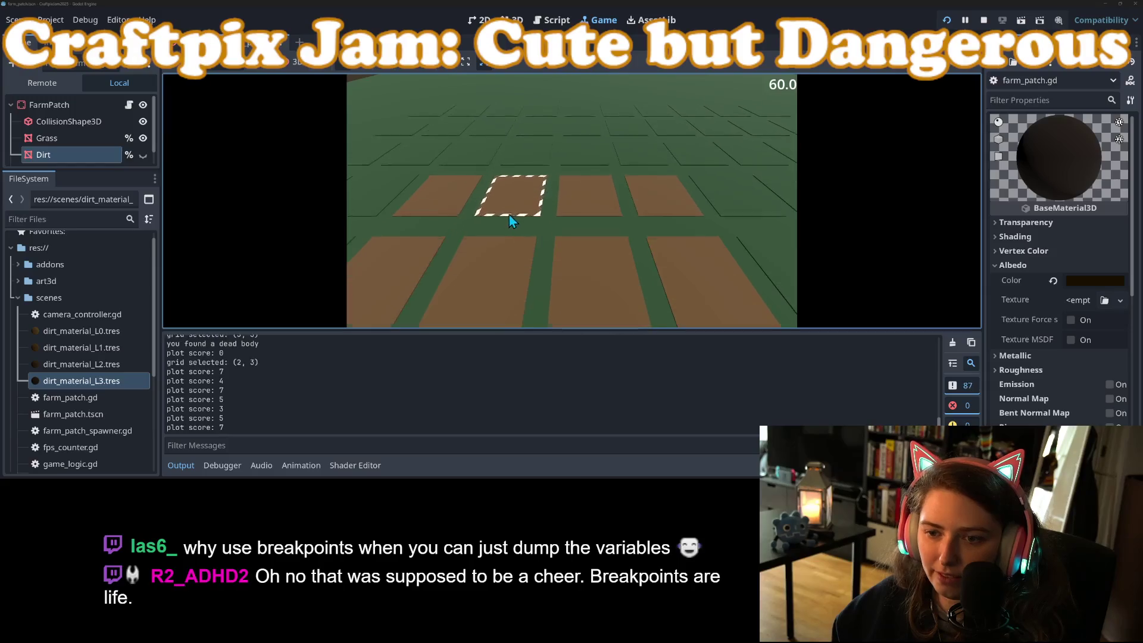
pyautogui.scroll(2, 509, 215)
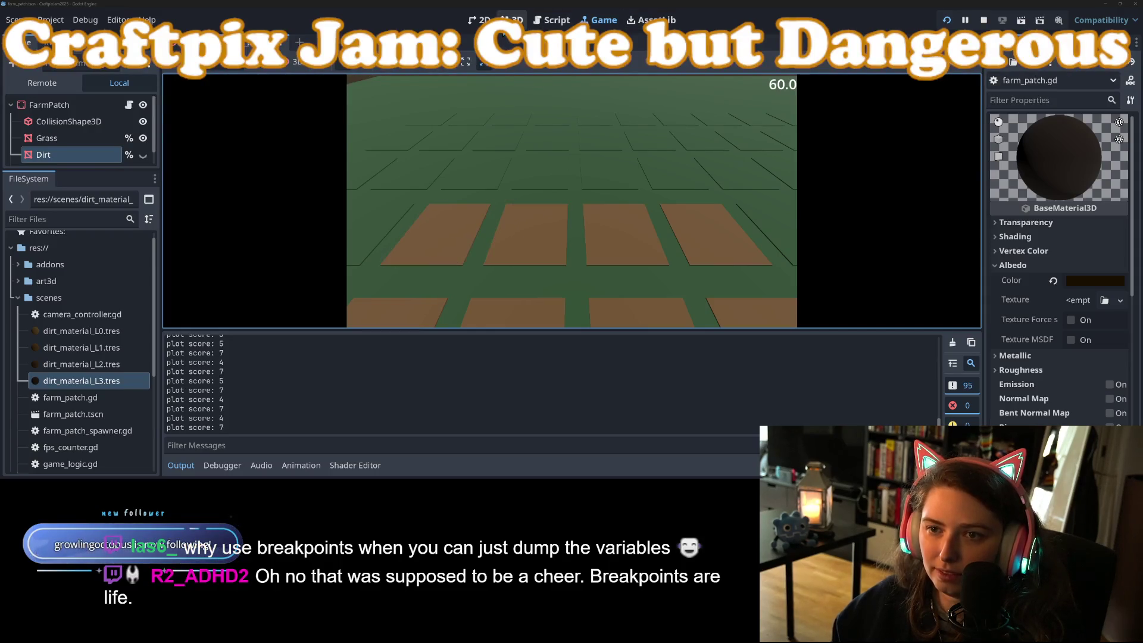
# Stop the game and review the soil thresholds in farm_patch.gd
pyautogui.click(479, 20)
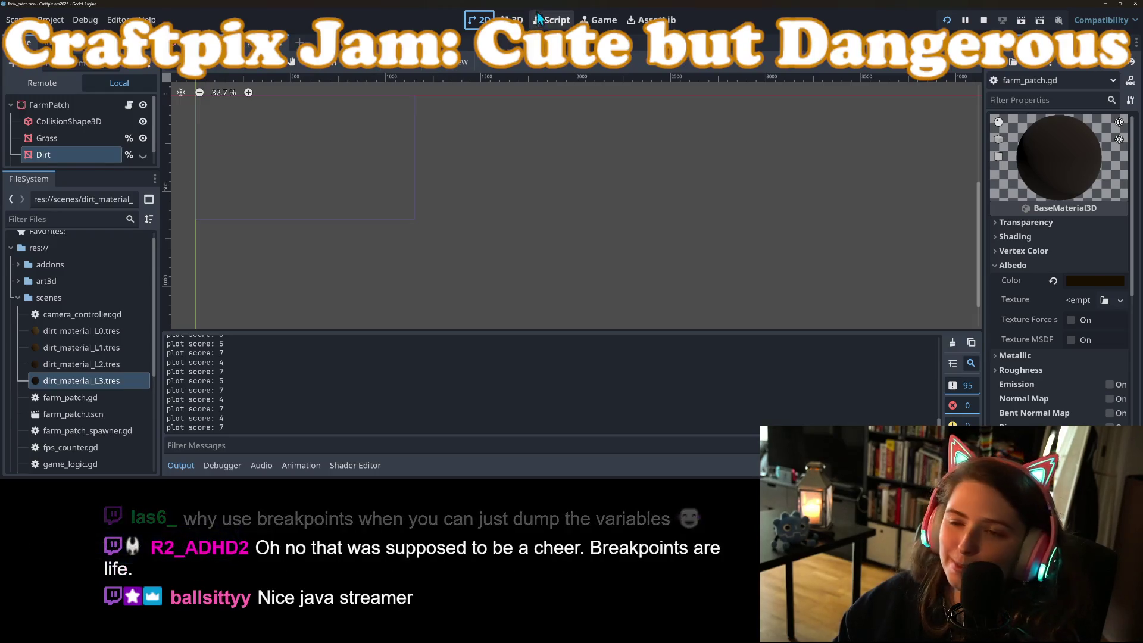
pyautogui.click(553, 19)
pyautogui.click(982, 21)
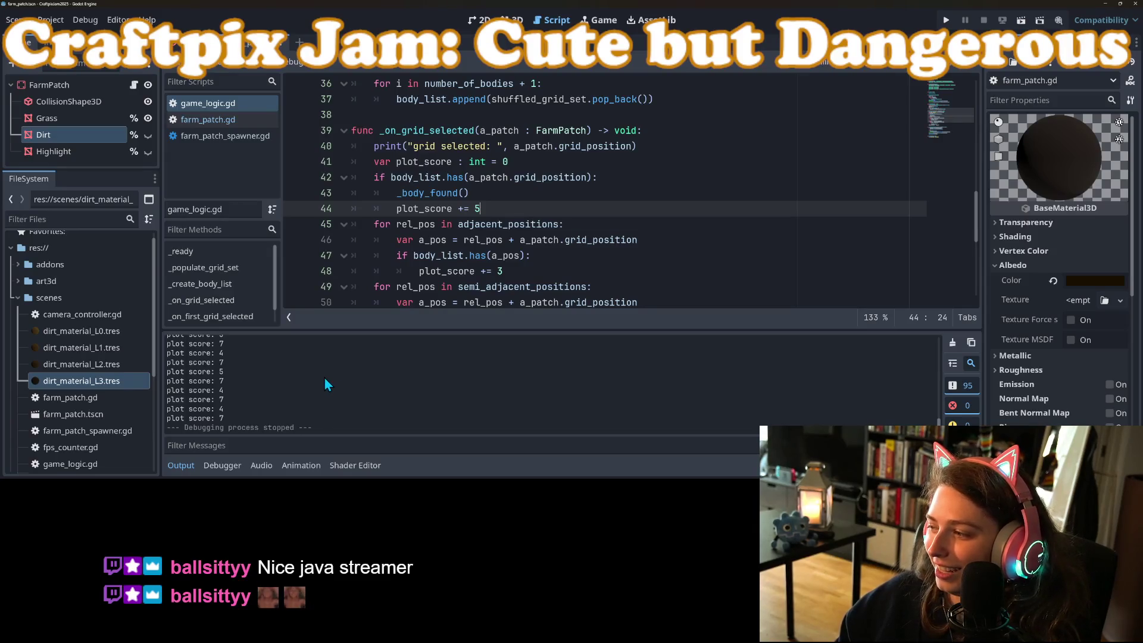
pyautogui.click(190, 471)
pyautogui.scroll(-3, 507, 212)
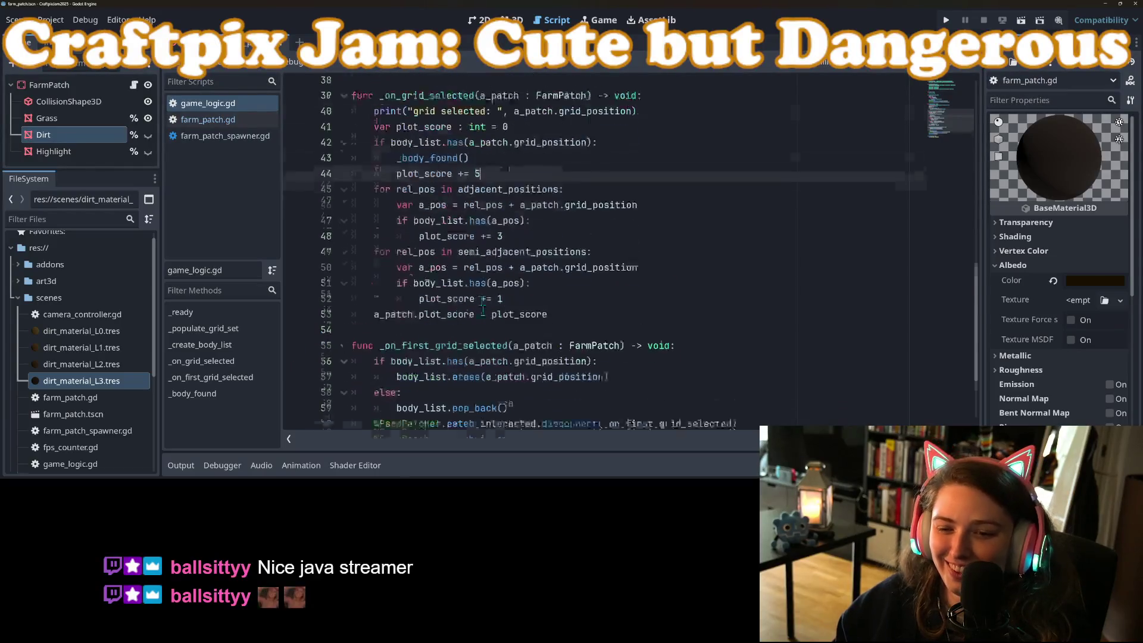
pyautogui.click(236, 121)
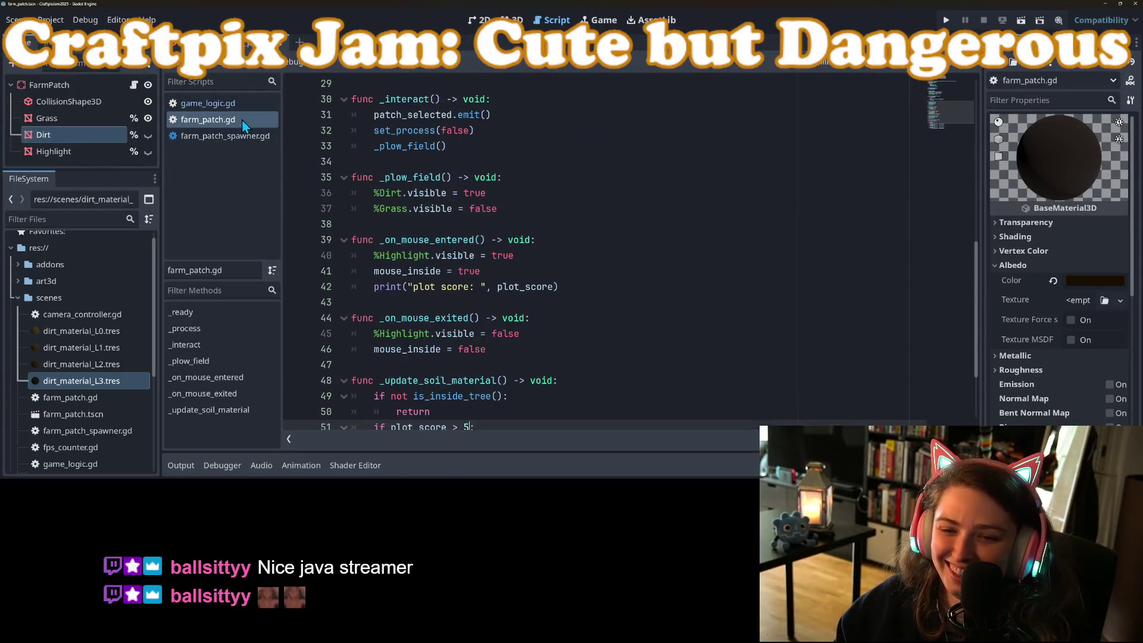
pyautogui.scroll(-3, 531, 320)
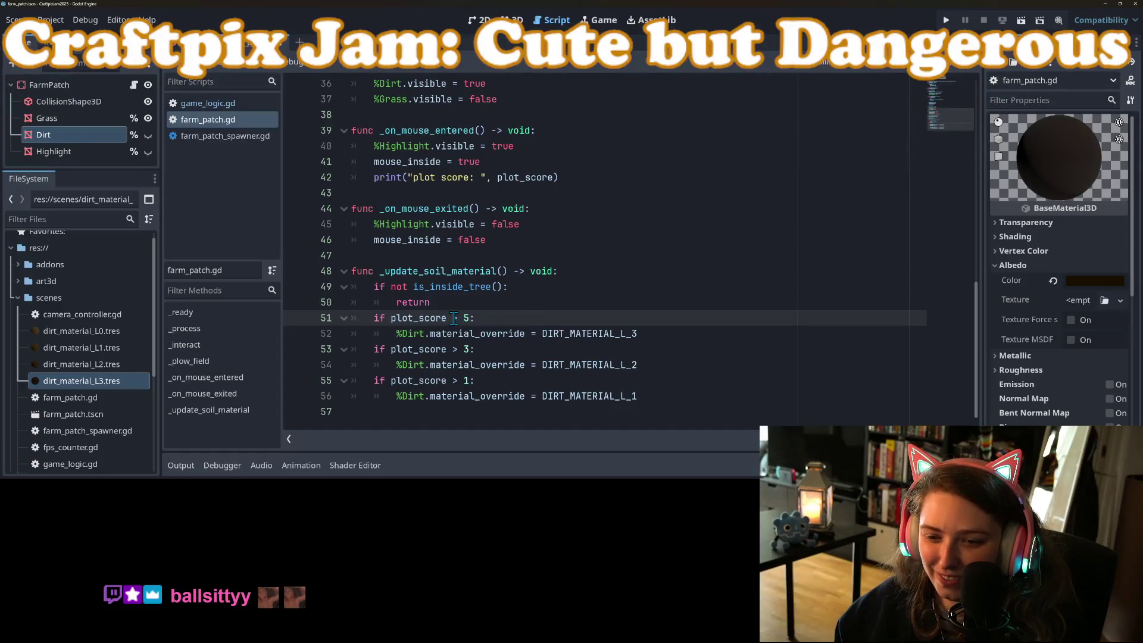
# Change the body bonus in game_logic.gd to plot_score += 6 and run the project
pyautogui.click(209, 104)
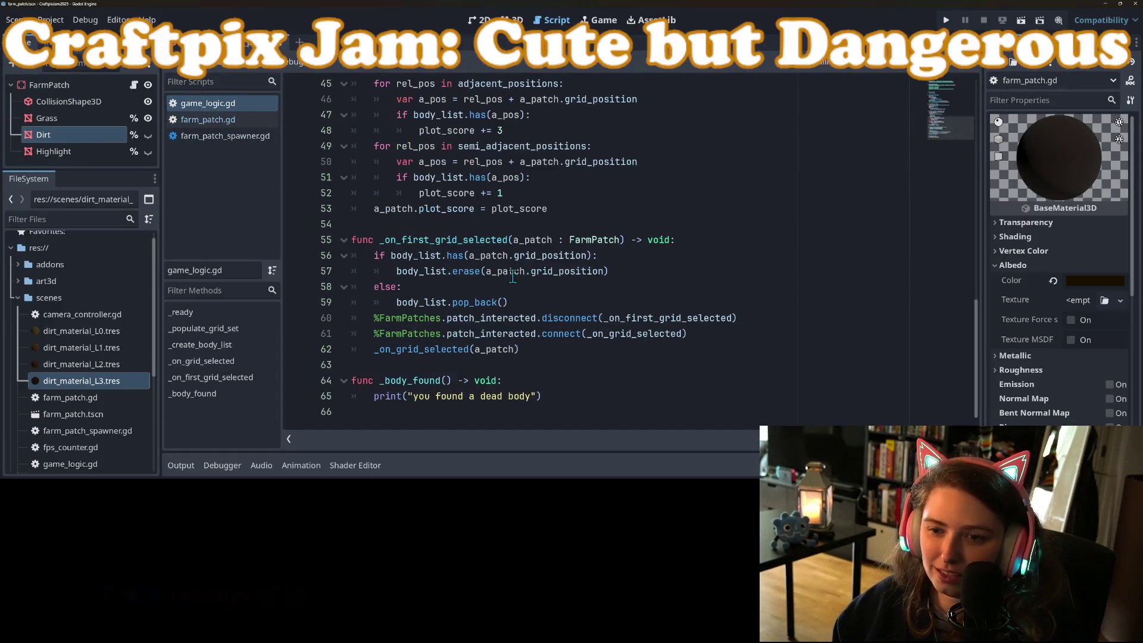
pyautogui.scroll(2, 515, 288)
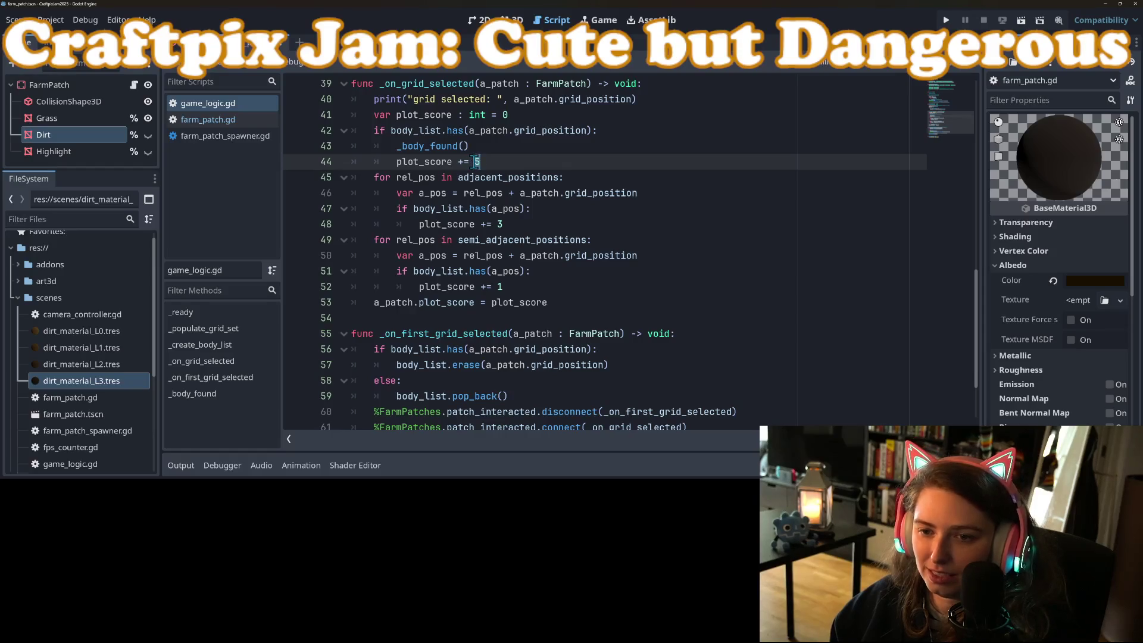
pyautogui.write('6')
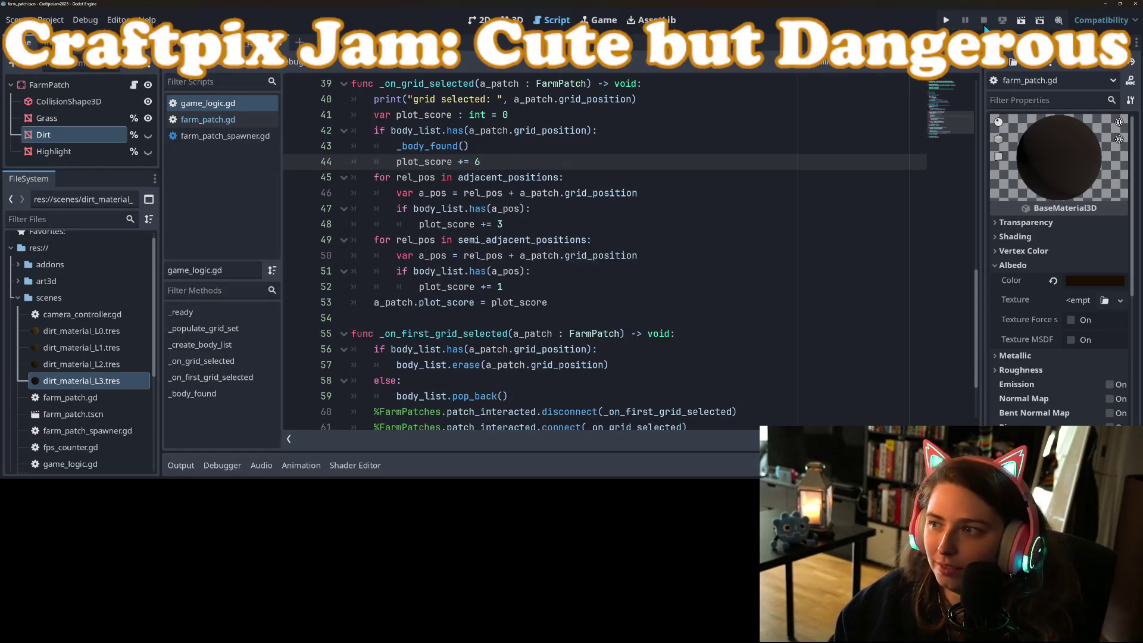
pyautogui.click(948, 21)
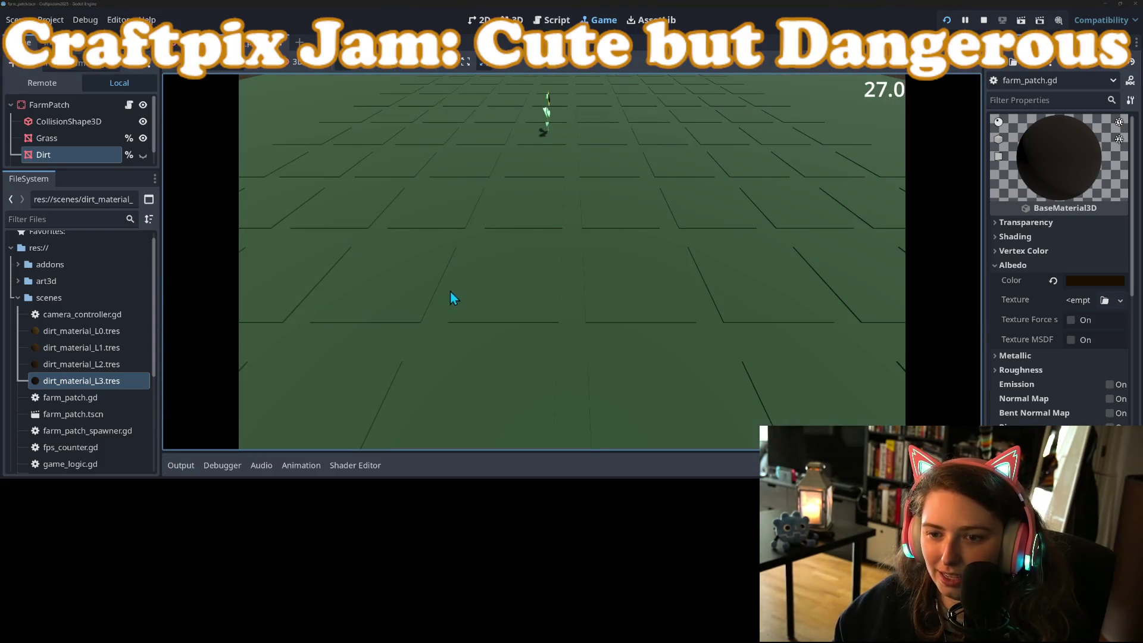
# Plow tiles across the field, including (6,6) to (6,8), (5,9), (4,9) and (3,8)
pyautogui.click(559, 209)
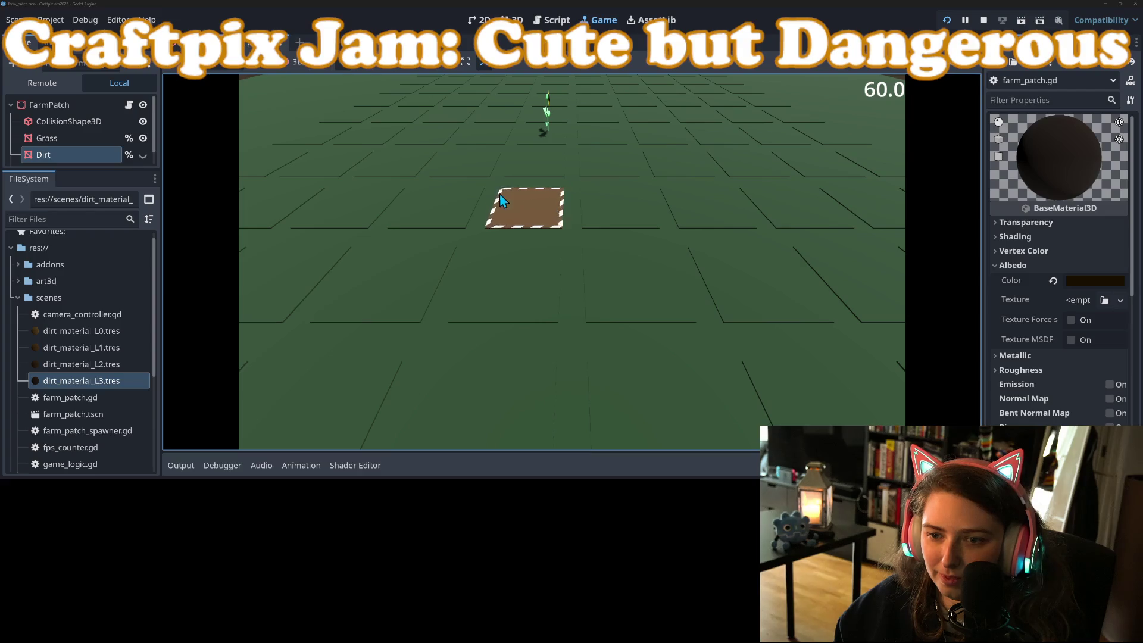
pyautogui.click(465, 166)
pyautogui.click(194, 472)
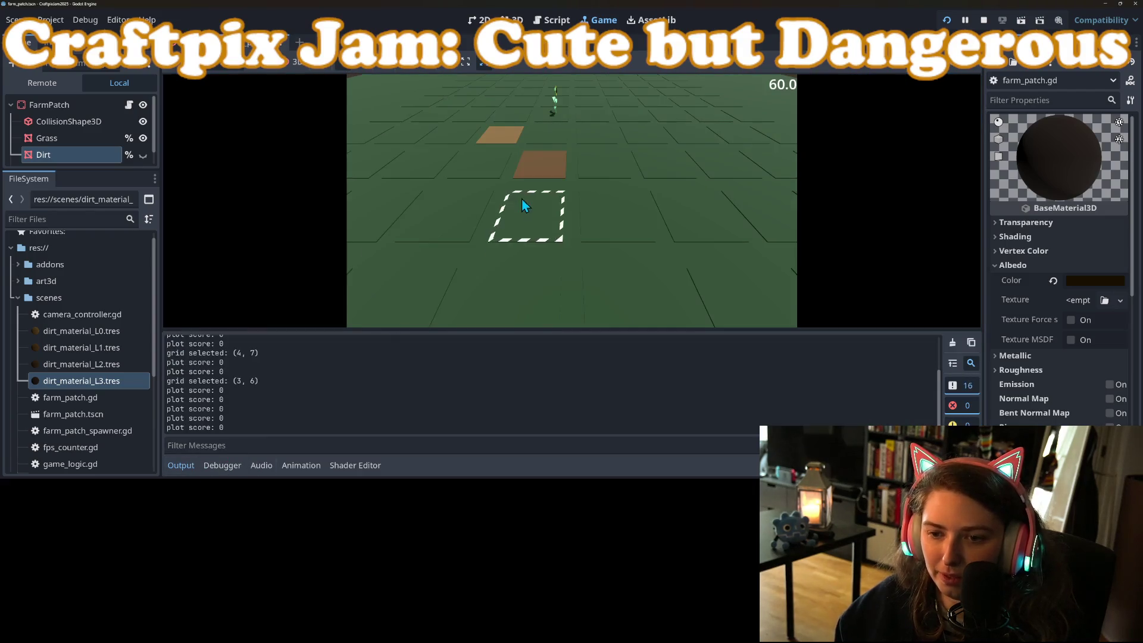
pyautogui.click(484, 166)
pyautogui.click(528, 216)
pyautogui.click(603, 215)
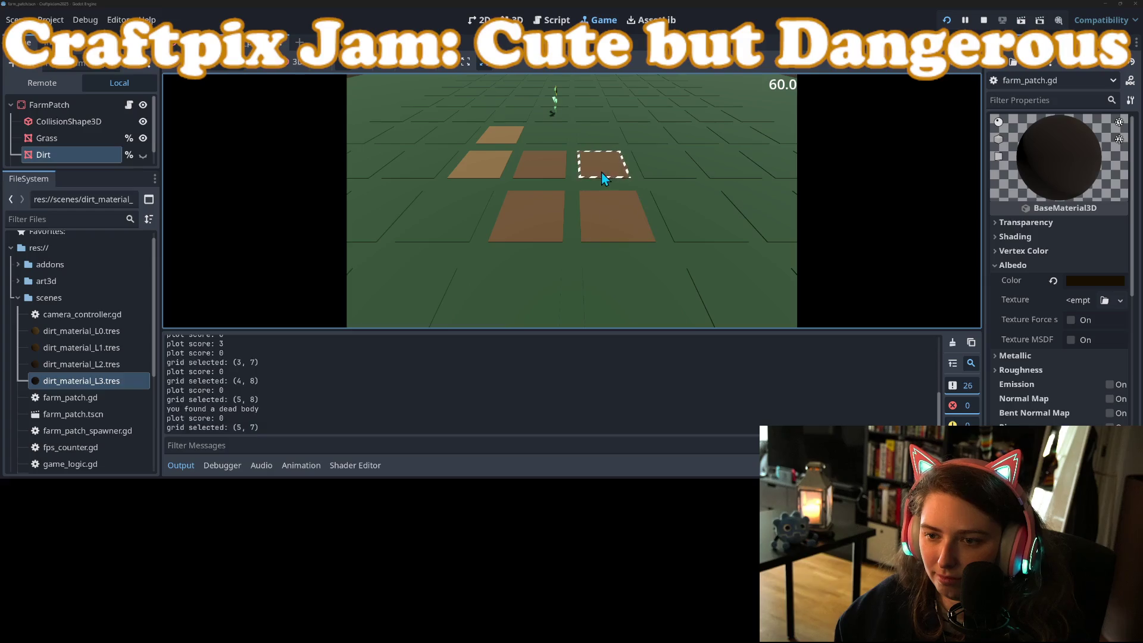
pyautogui.click(603, 163)
pyautogui.click(598, 135)
pyautogui.click(547, 134)
pyautogui.click(654, 138)
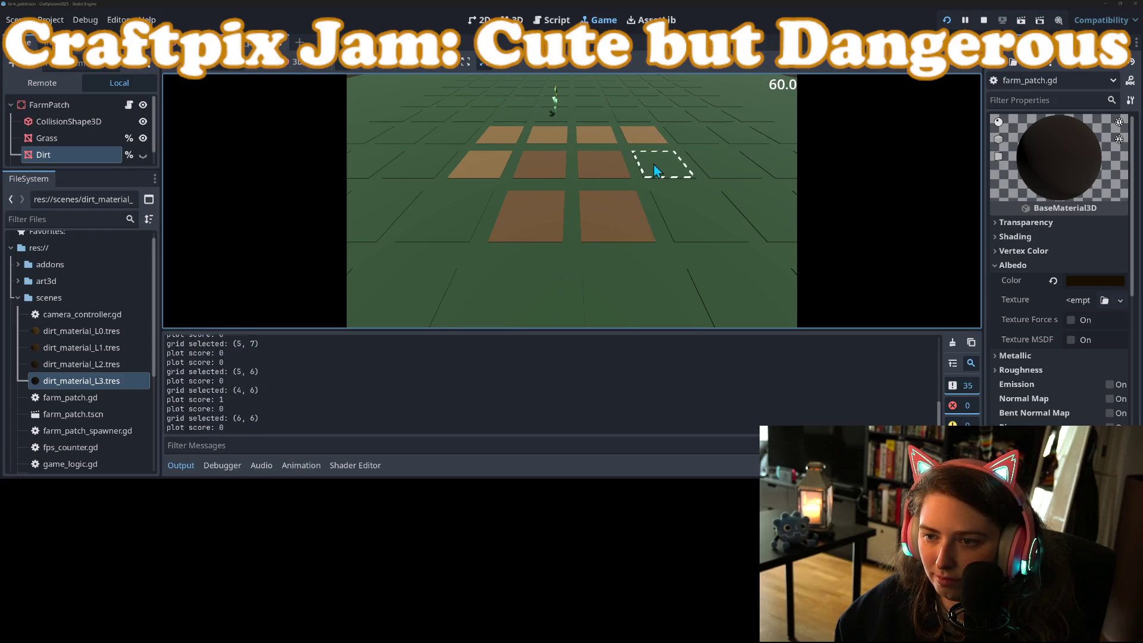
pyautogui.click(654, 164)
pyautogui.click(670, 196)
pyautogui.click(612, 291)
pyautogui.click(520, 292)
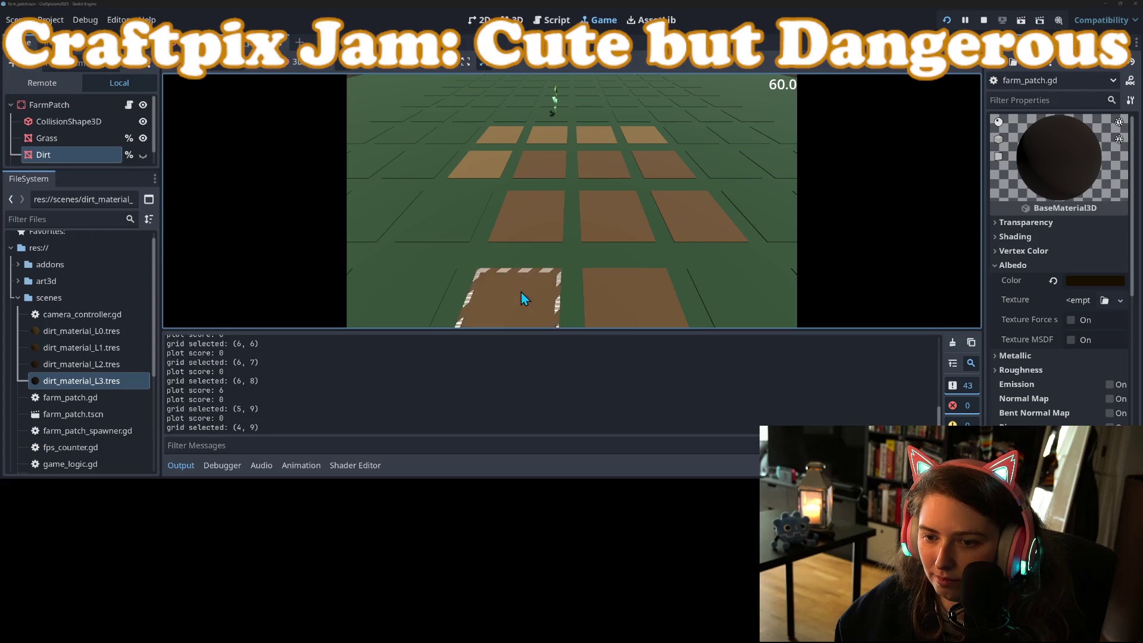
pyautogui.click(462, 213)
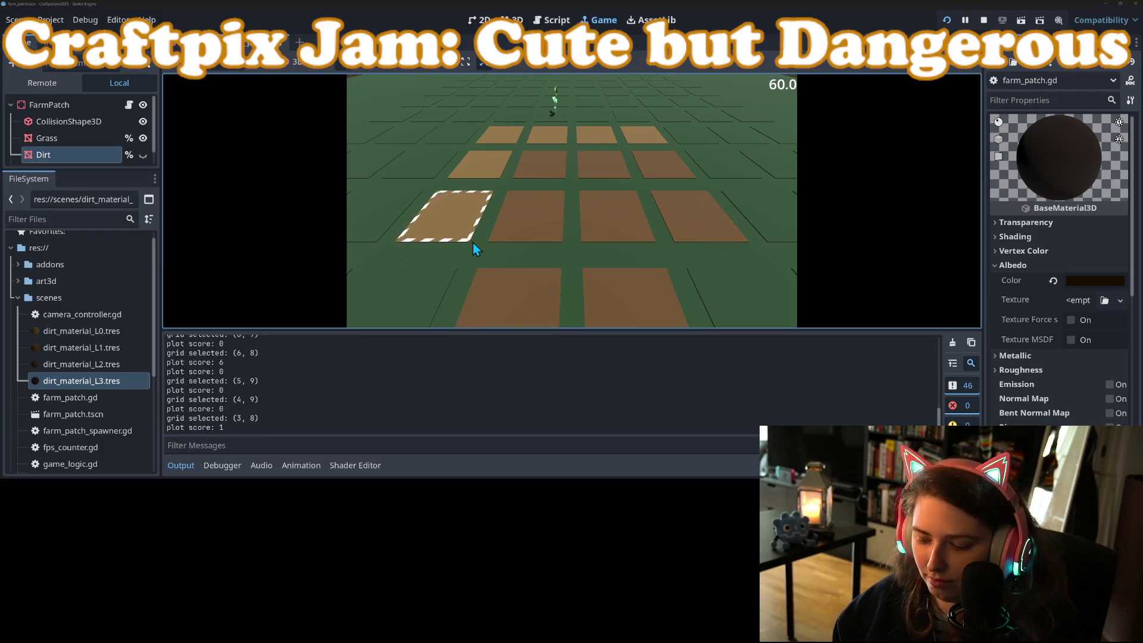
# Plow (3,9) and the right-column tiles while moving the camera, then return to the scripts
pyautogui.scroll(-2, 470, 240)
pyautogui.click(467, 238)
pyautogui.press('d')
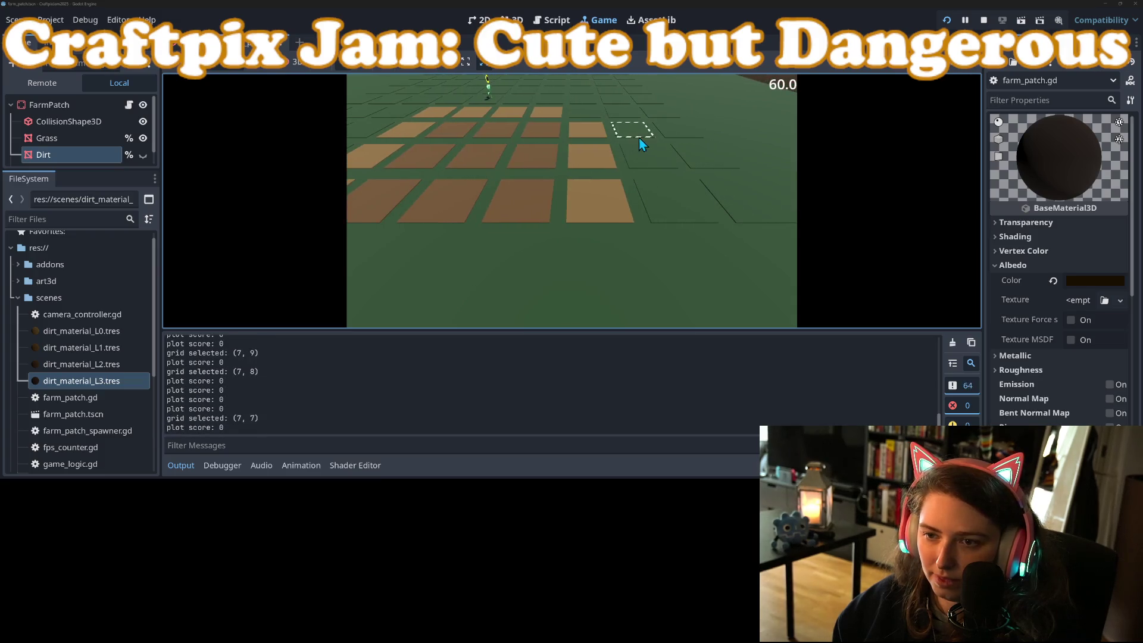
pyautogui.click(639, 134)
pyautogui.click(646, 158)
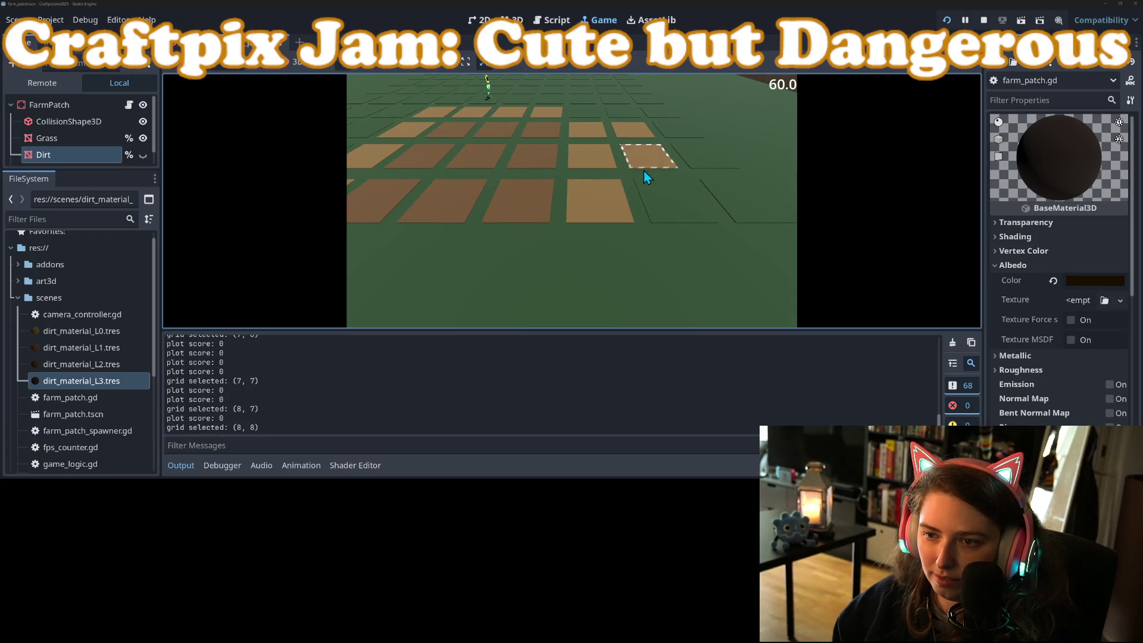
pyautogui.click(649, 198)
pyautogui.click(586, 113)
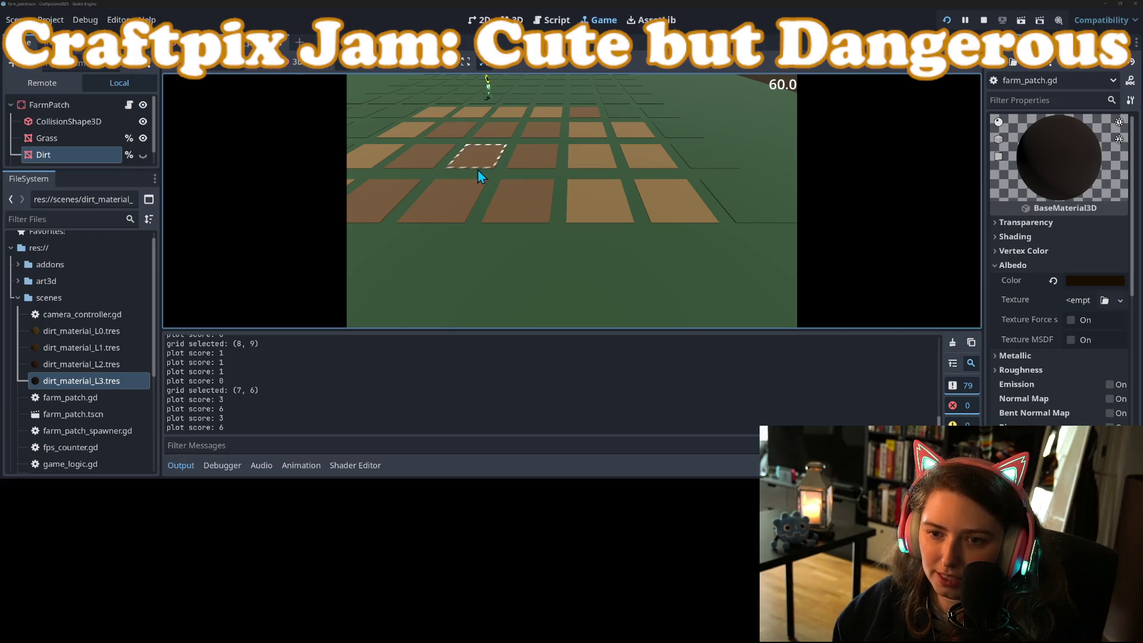
pyautogui.press('w')
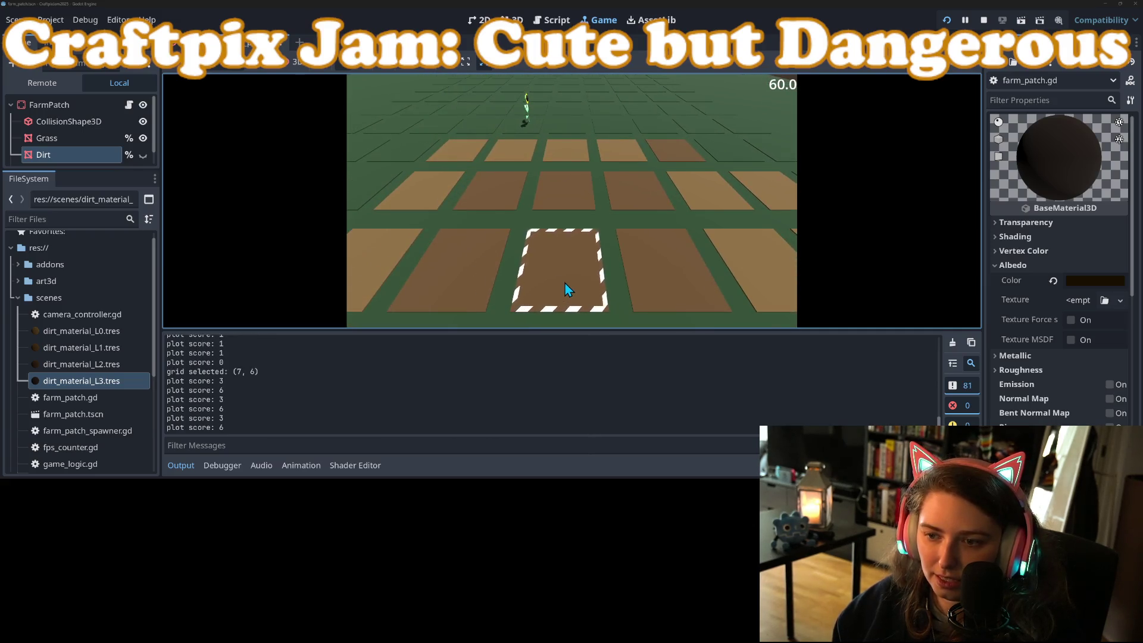
pyautogui.press('w')
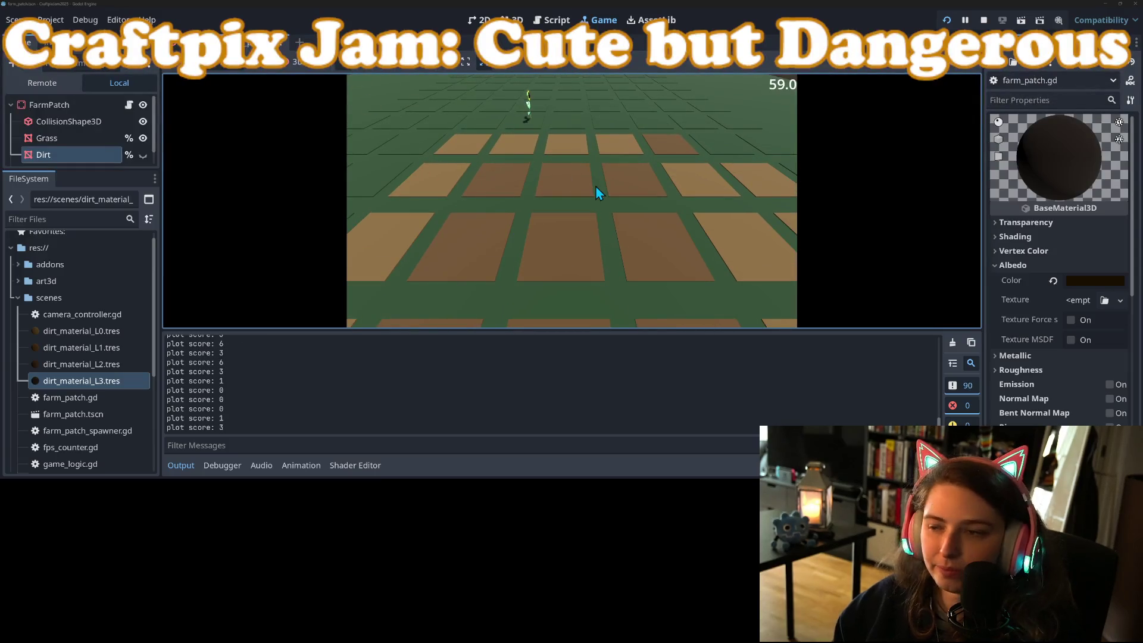
pyautogui.click(552, 19)
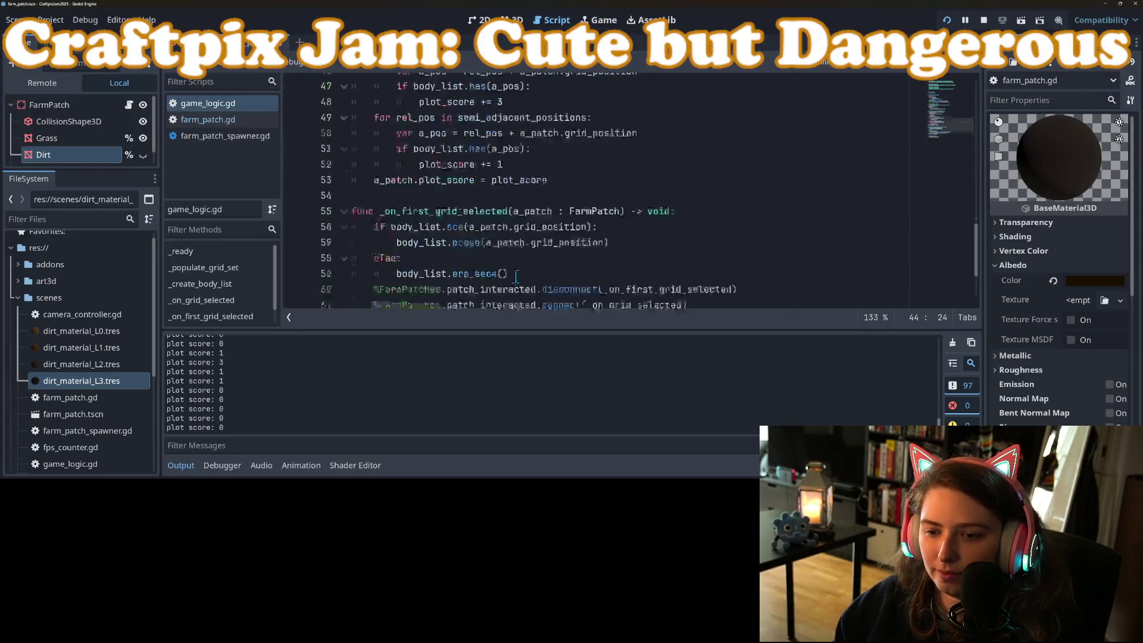
# In farm_patch.gd, inspect material_override uses and dirt_material_L3.tres, then stop the game
pyautogui.scroll(-2, 516, 276)
pyautogui.scroll(1, 516, 276)
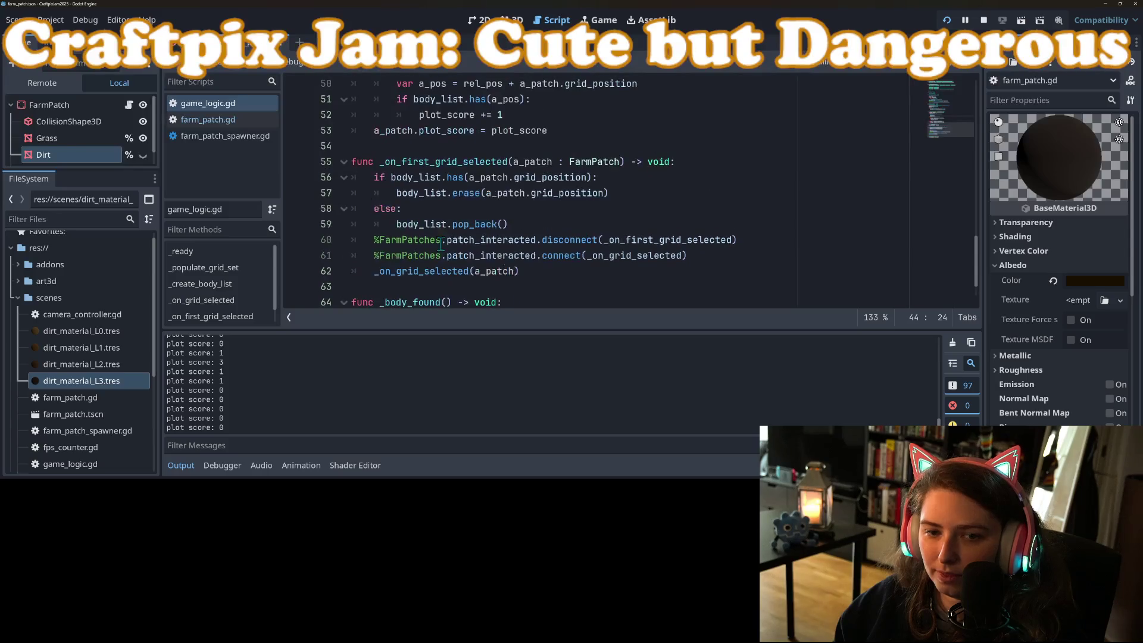
pyautogui.click(233, 121)
pyautogui.click(644, 239)
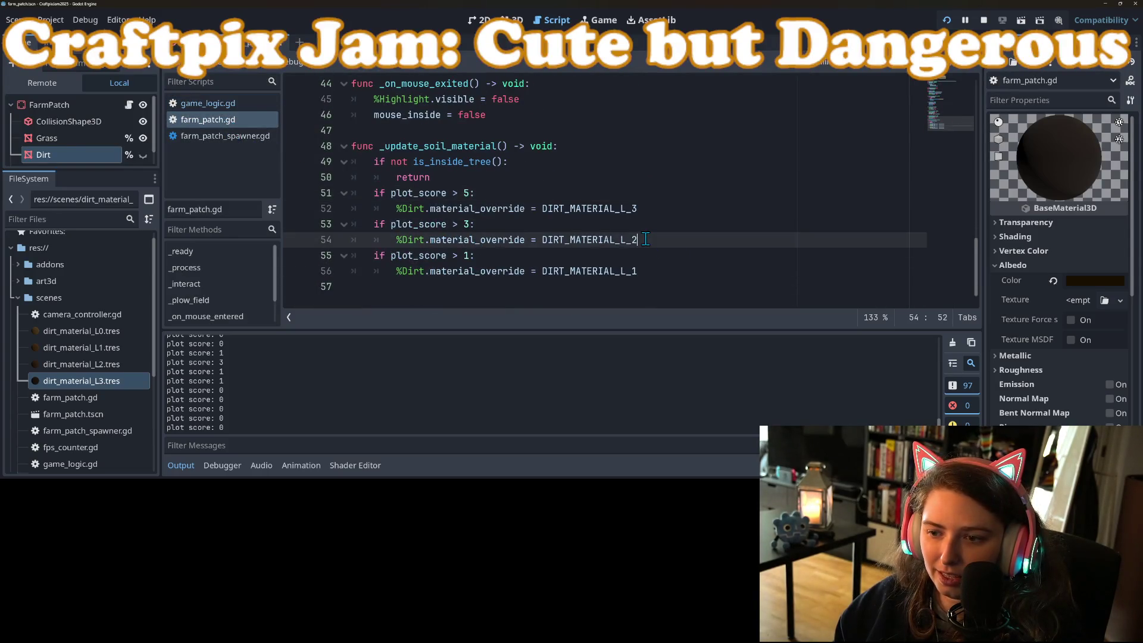
pyautogui.click(643, 213)
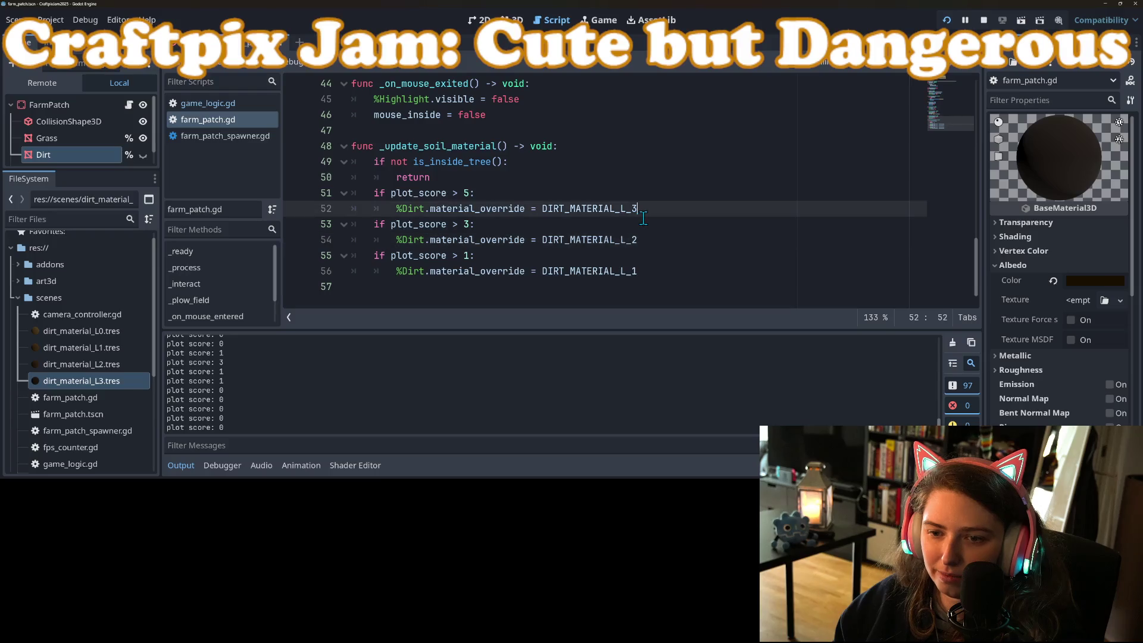
pyautogui.doubleClick(449, 209)
pyautogui.click(113, 382)
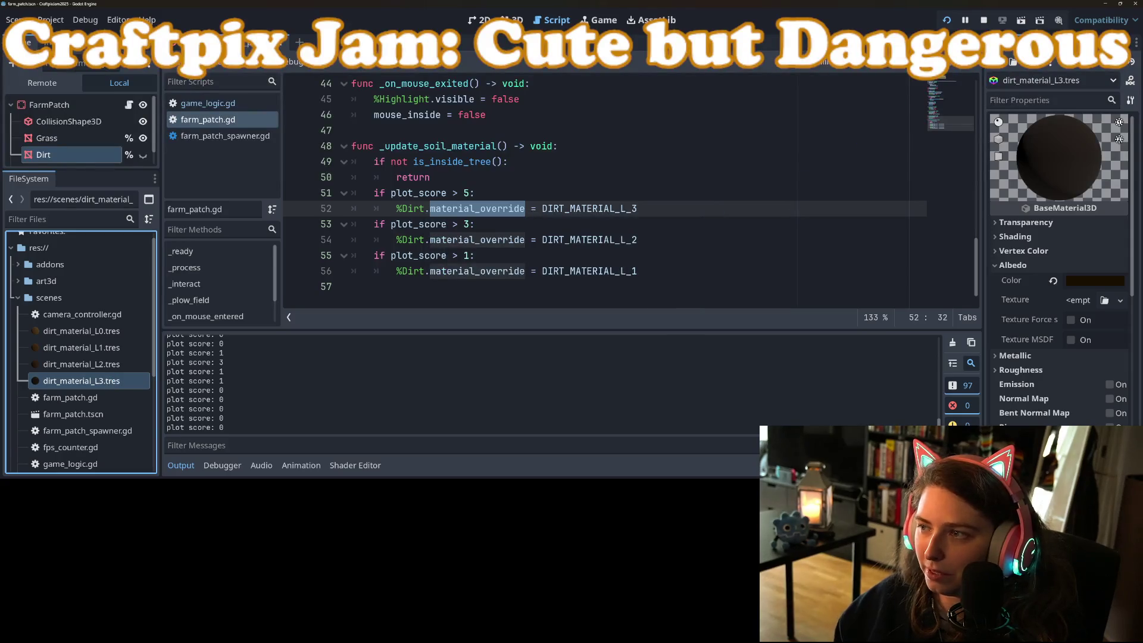
pyautogui.click(986, 22)
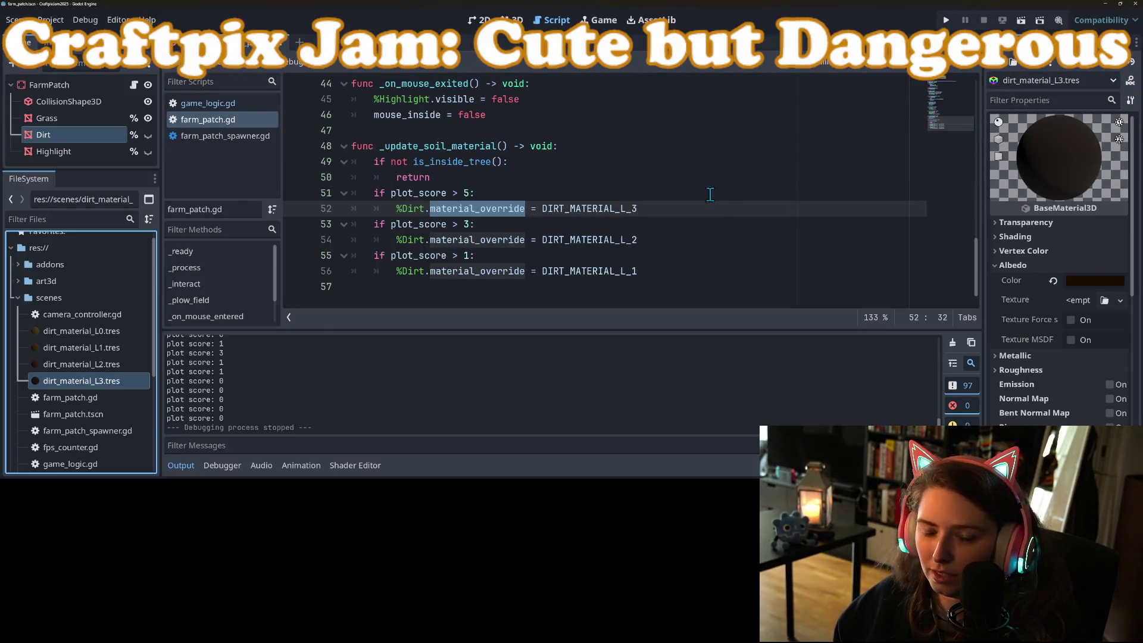
# Change the line 53 and 55 thresholds to 2 and 0, save, and run the project
pyautogui.click(670, 193)
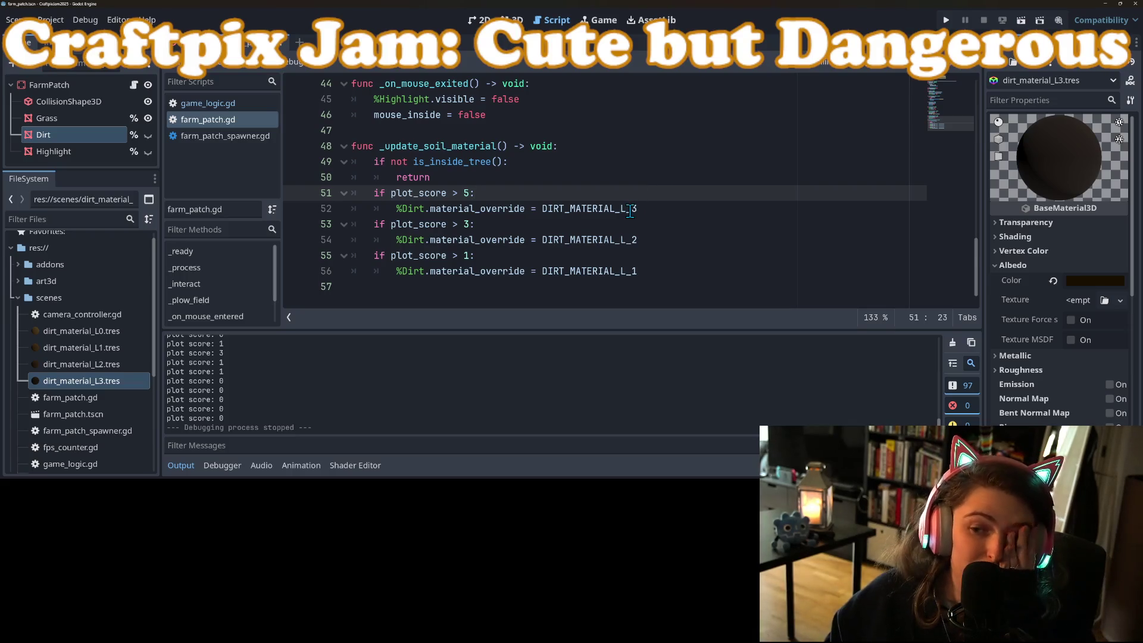
pyautogui.moveTo(630, 211)
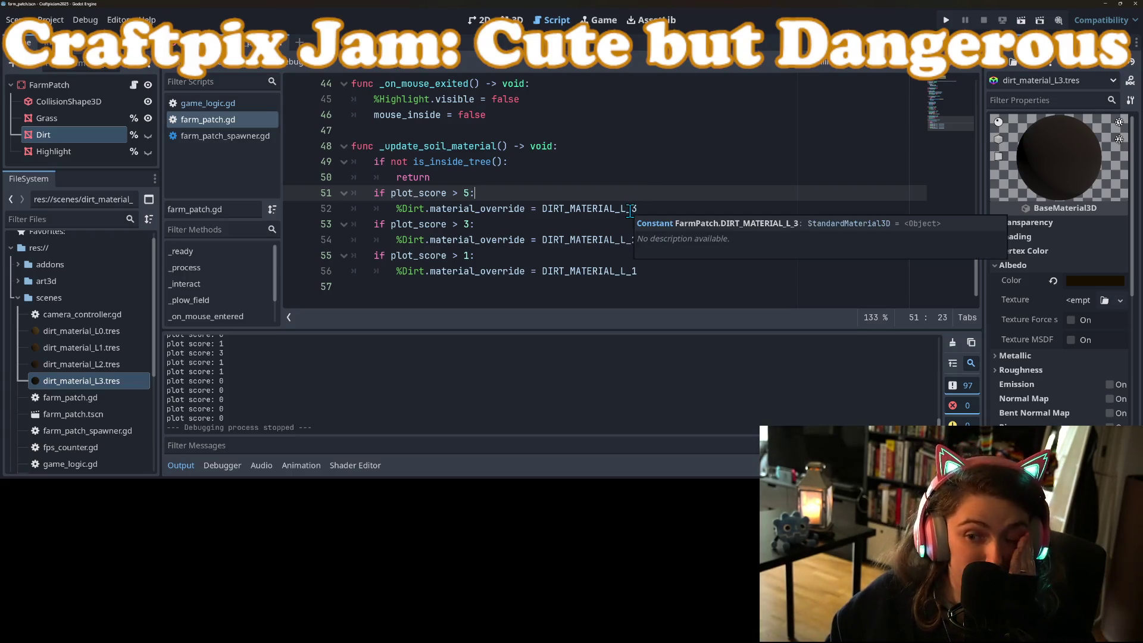
pyautogui.click(458, 256)
pyautogui.click(471, 256)
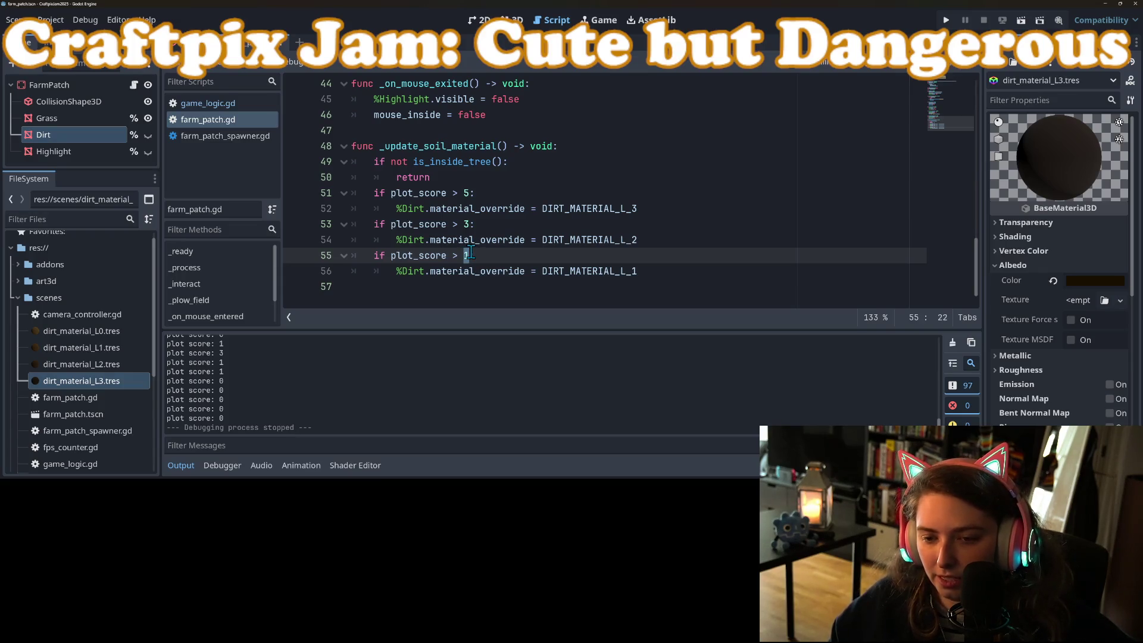
pyautogui.write('0')
pyautogui.doubleClick(467, 224)
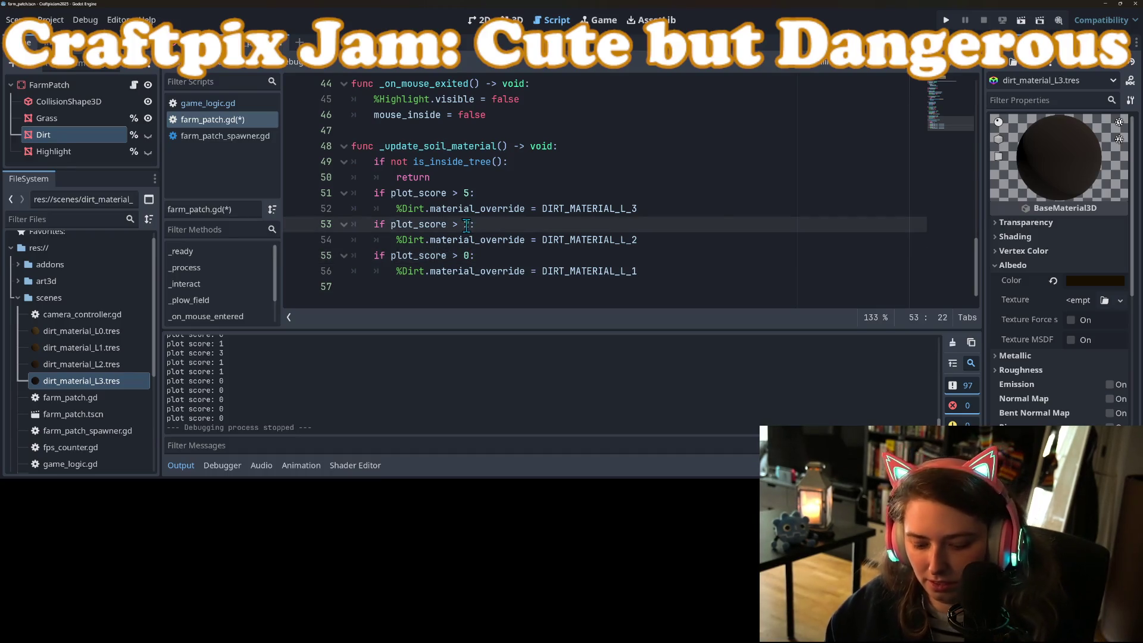
pyautogui.write('2')
pyautogui.hotkey('ctrl', 's')
pyautogui.click(502, 199)
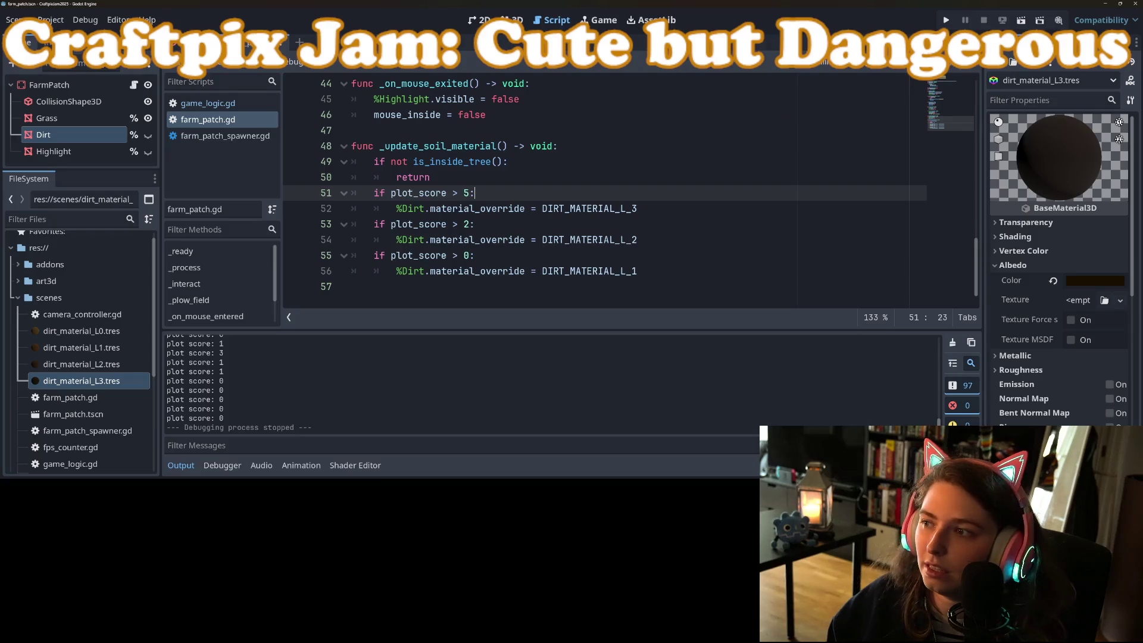
pyautogui.click(949, 22)
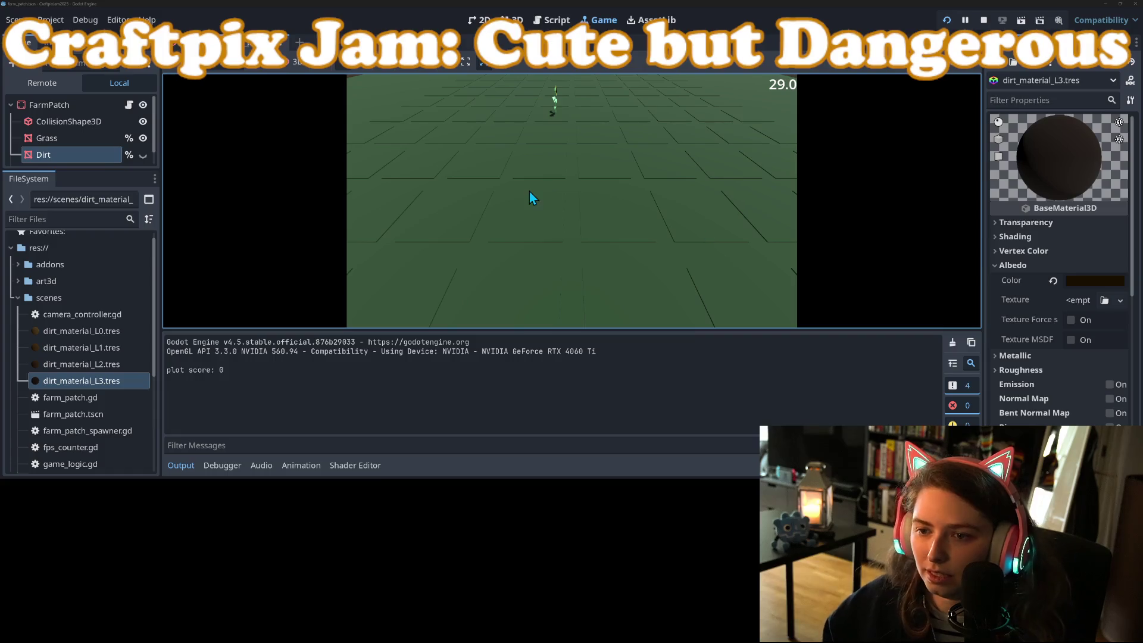
# Till grass tiles across the middle and nearest rows into dirt plots
pyautogui.click(541, 159)
pyautogui.click(604, 166)
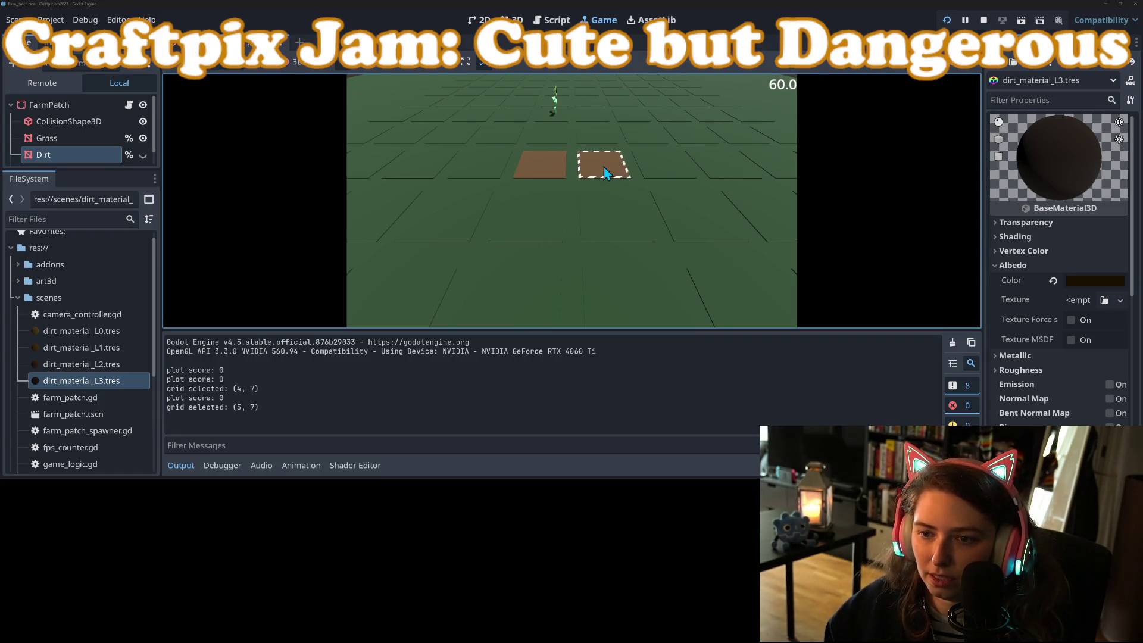
pyautogui.click(609, 216)
pyautogui.click(532, 216)
pyautogui.click(479, 230)
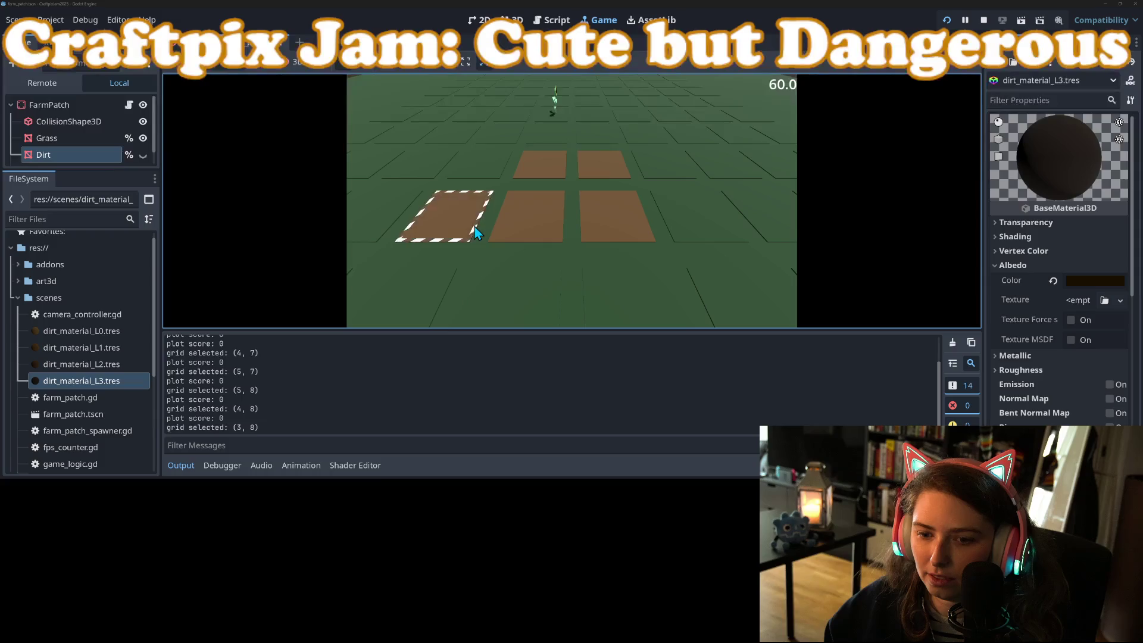
pyautogui.click(429, 298)
pyautogui.click(503, 293)
pyautogui.click(623, 296)
pyautogui.click(720, 281)
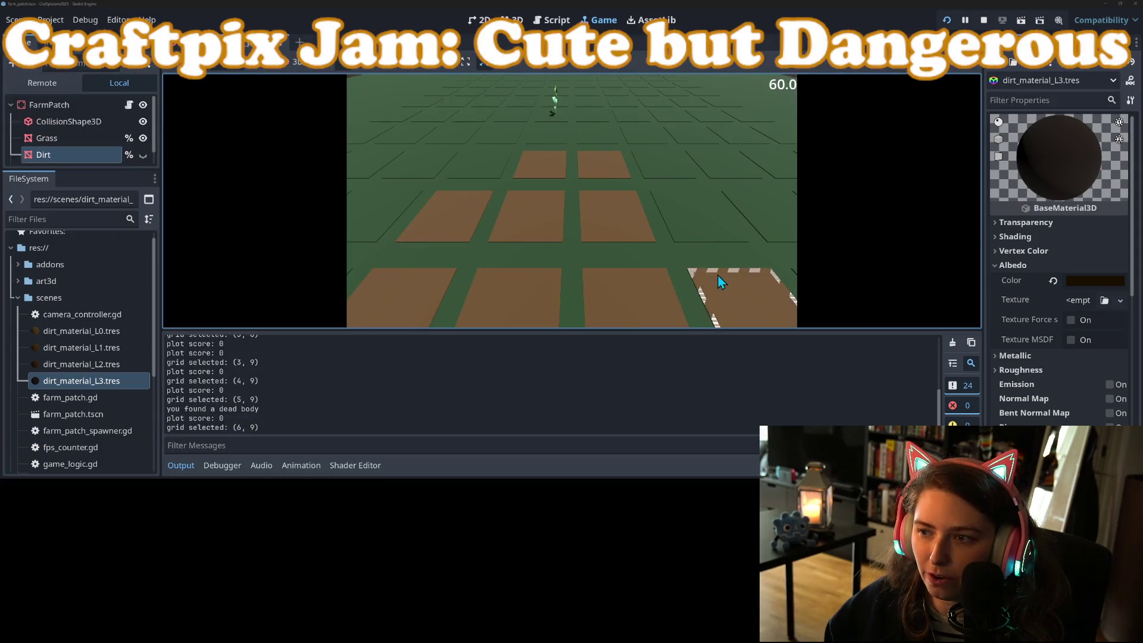
pyautogui.click(699, 211)
pyautogui.click(664, 164)
pyautogui.click(650, 137)
pyautogui.click(595, 136)
pyautogui.click(533, 138)
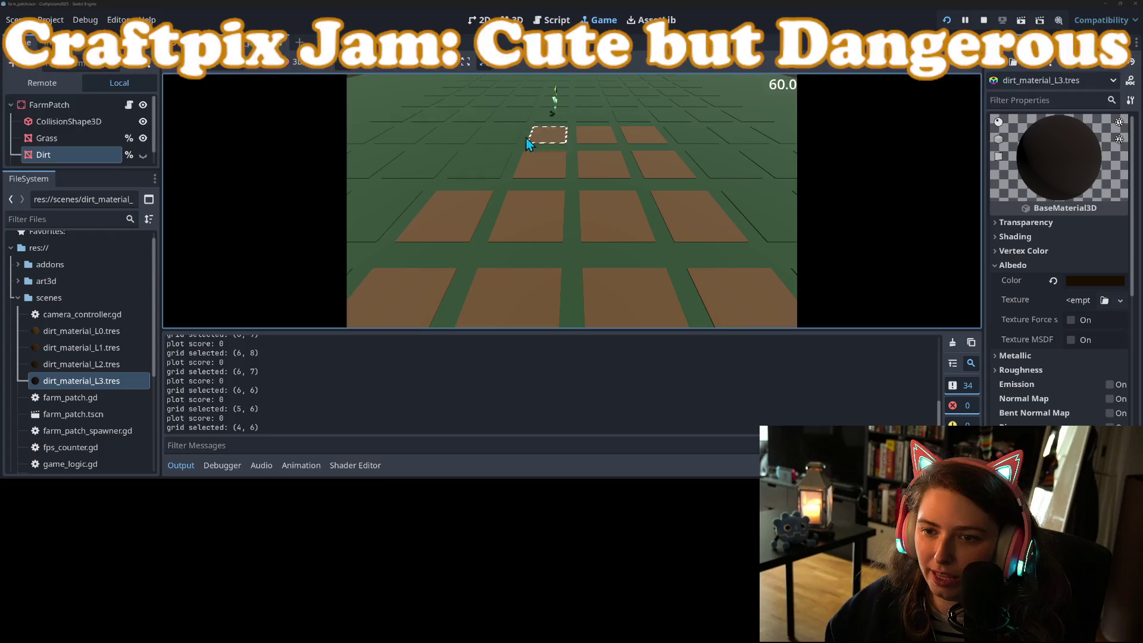
# Till the left-side, far-row and rightmost-column grass tiles into dirt plots
pyautogui.click(503, 137)
pyautogui.click(485, 164)
pyautogui.click(432, 163)
pyautogui.click(446, 141)
pyautogui.click(480, 119)
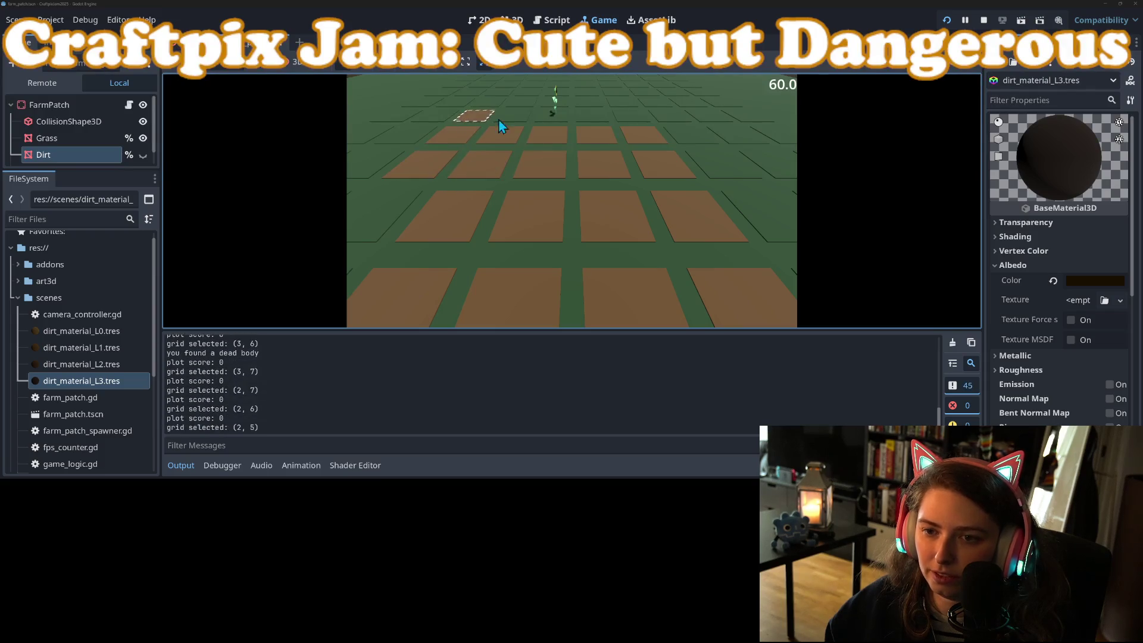
pyautogui.click(513, 116)
pyautogui.click(552, 116)
pyautogui.click(592, 117)
pyautogui.click(631, 118)
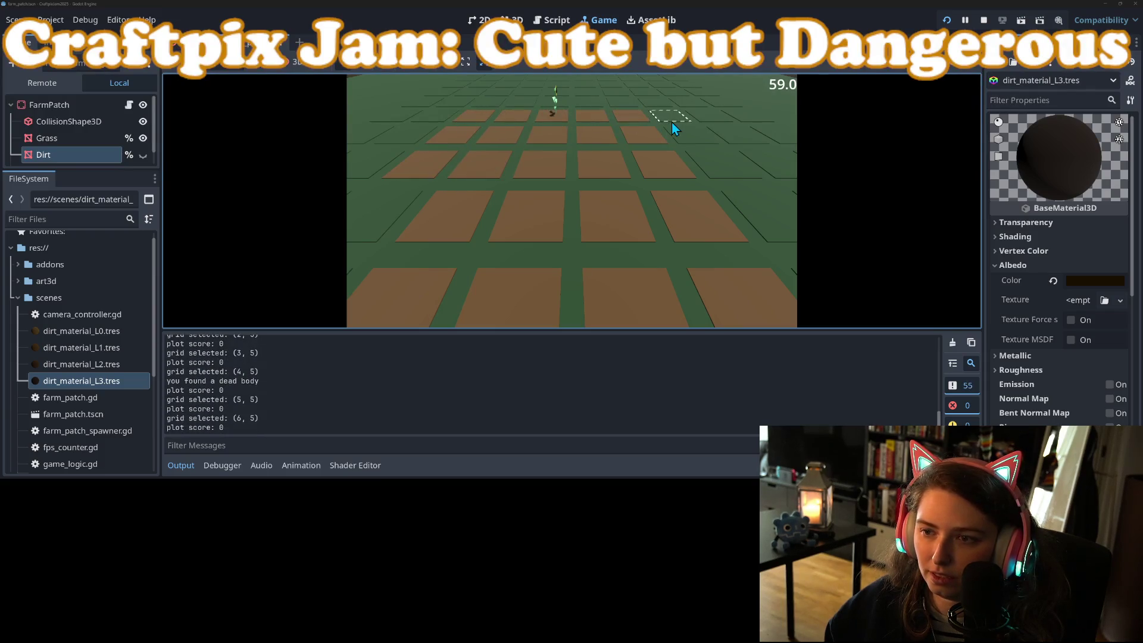
pyautogui.click(673, 125)
pyautogui.click(691, 134)
pyautogui.click(711, 169)
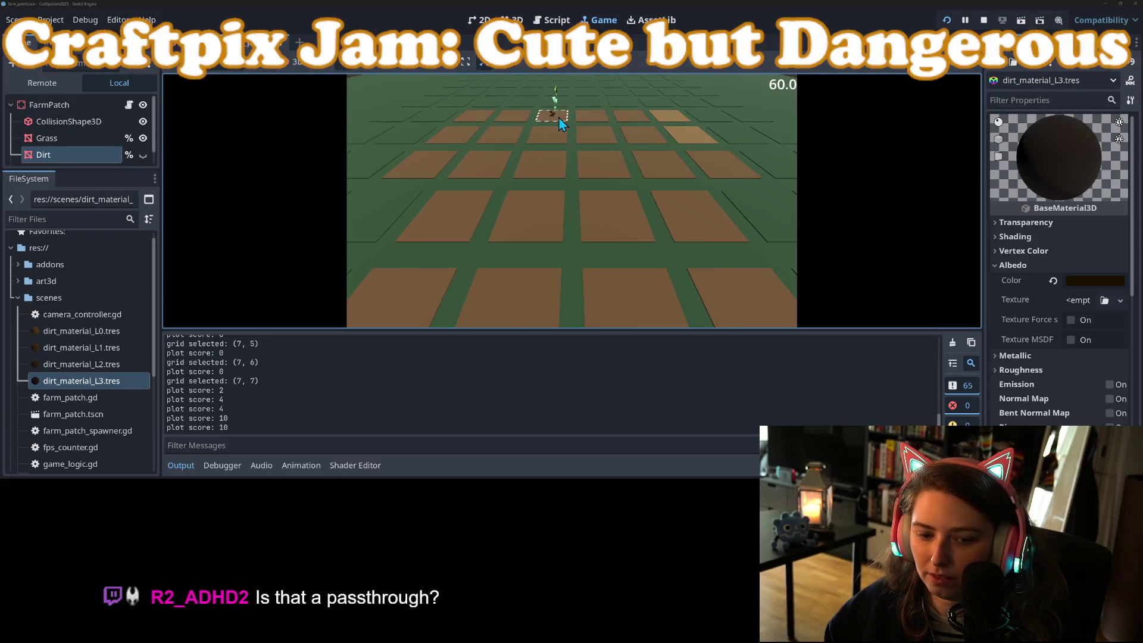
# Zoom and move the game camera across the tilled farm grid
pyautogui.scroll(5, 556, 123)
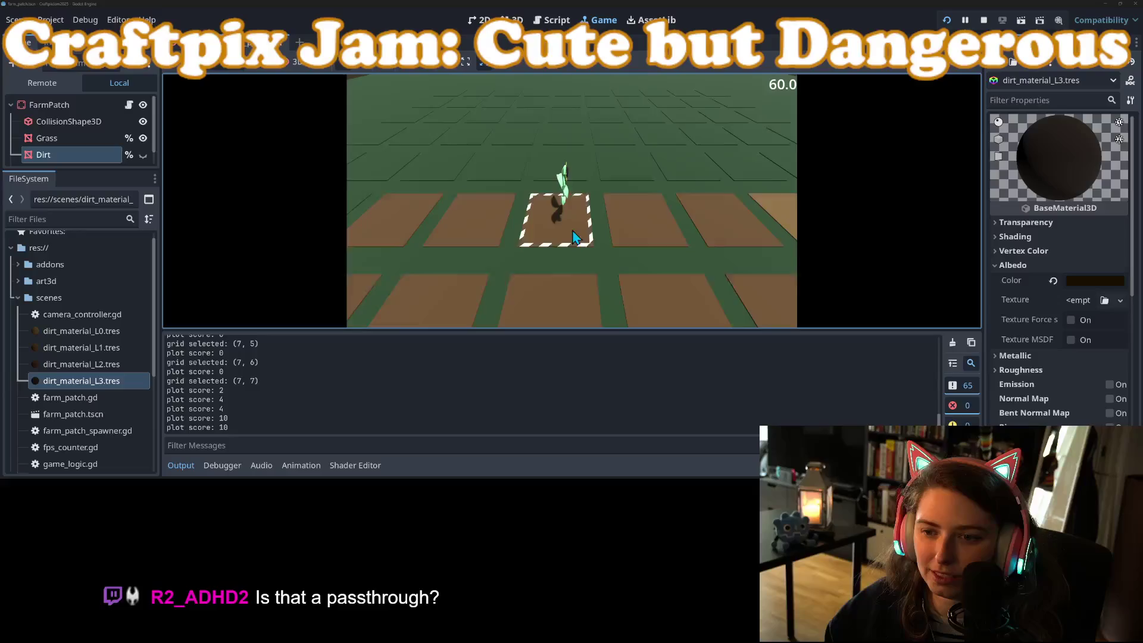
pyautogui.scroll(2, 594, 257)
pyautogui.scroll(-1, 666, 267)
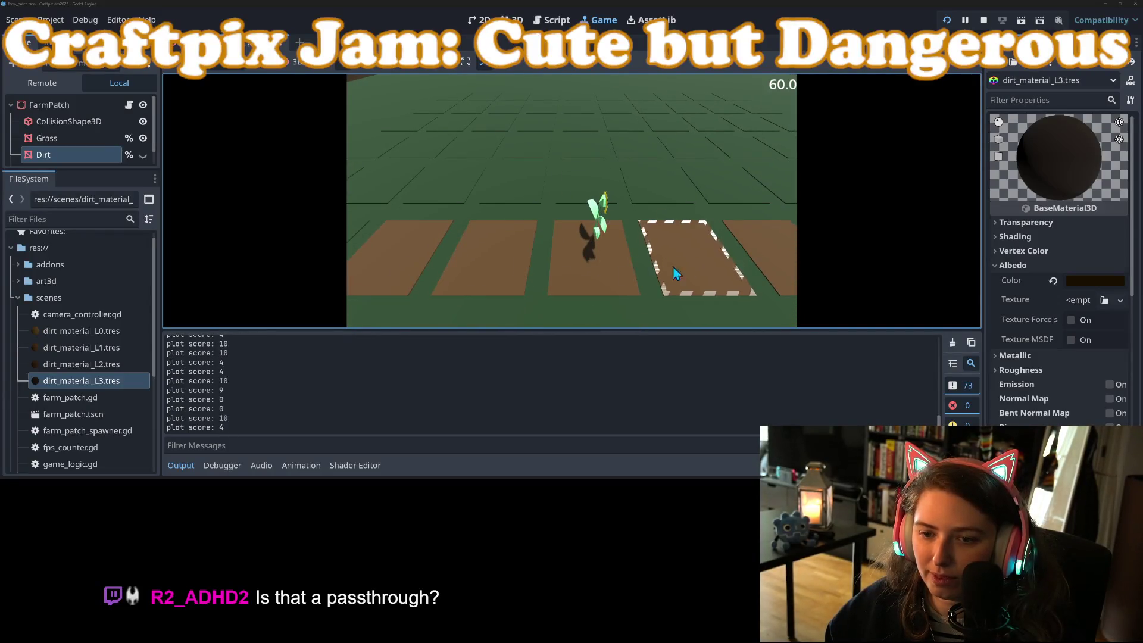
pyautogui.scroll(-3, 667, 244)
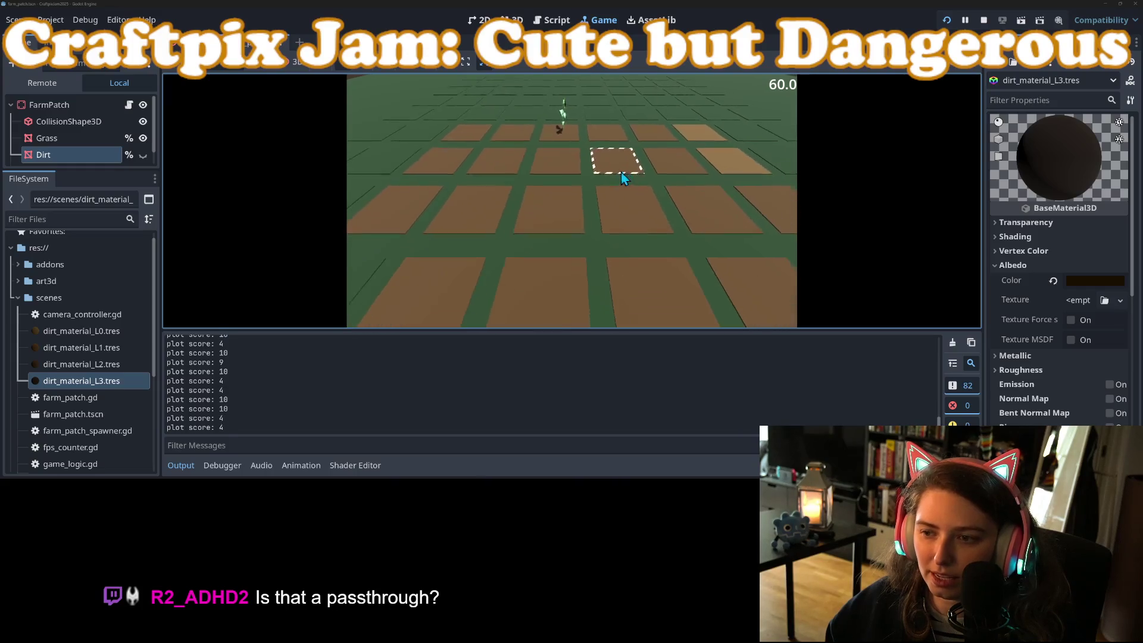
pyautogui.press('w')
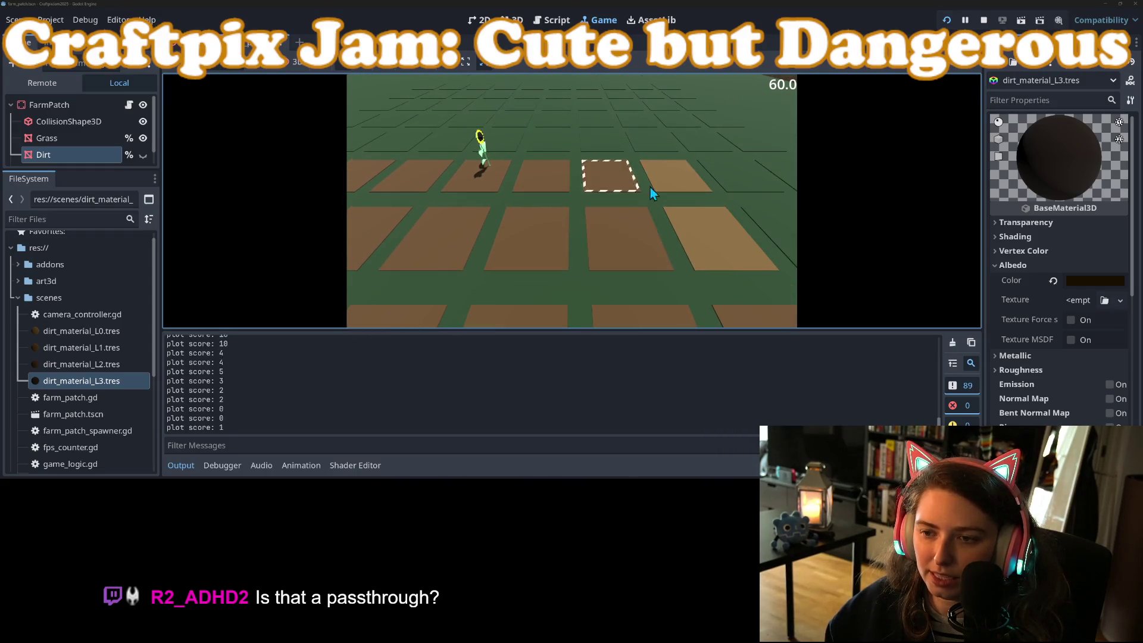
pyautogui.press('a')
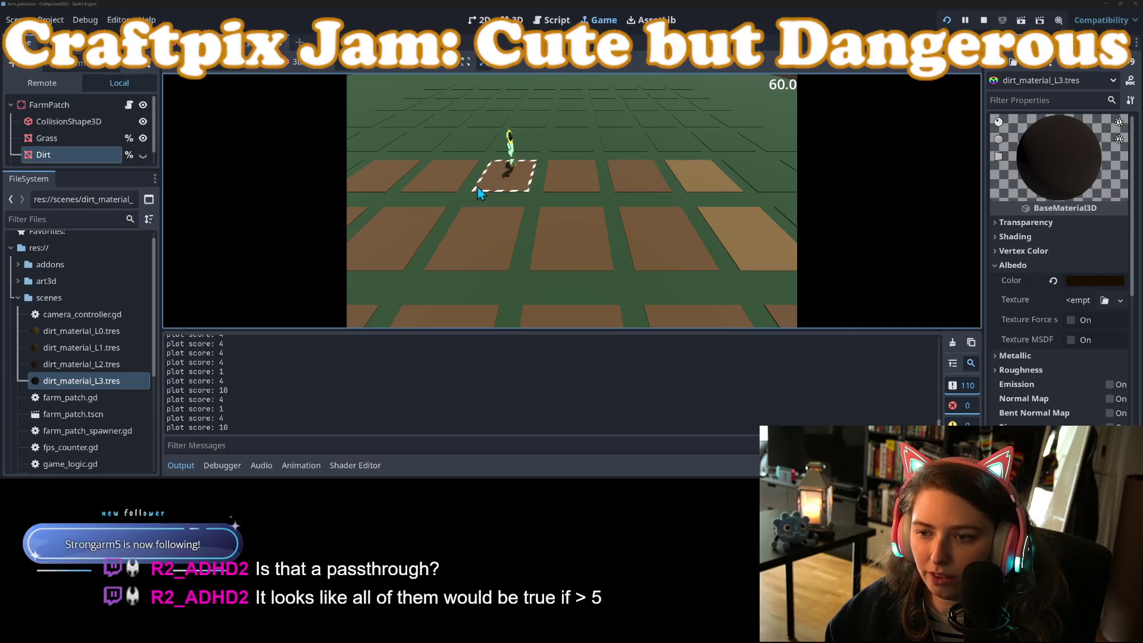
pyautogui.press('w')
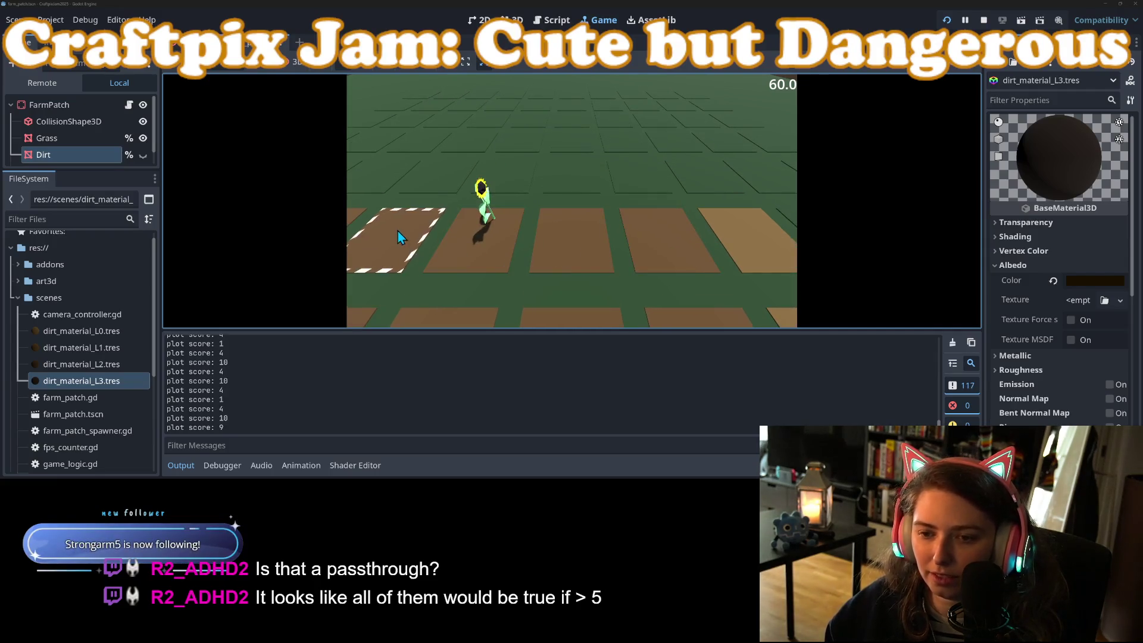
# Brighten dirt_material_L1's albedo colour to 66430f and save the material
pyautogui.click(51, 354)
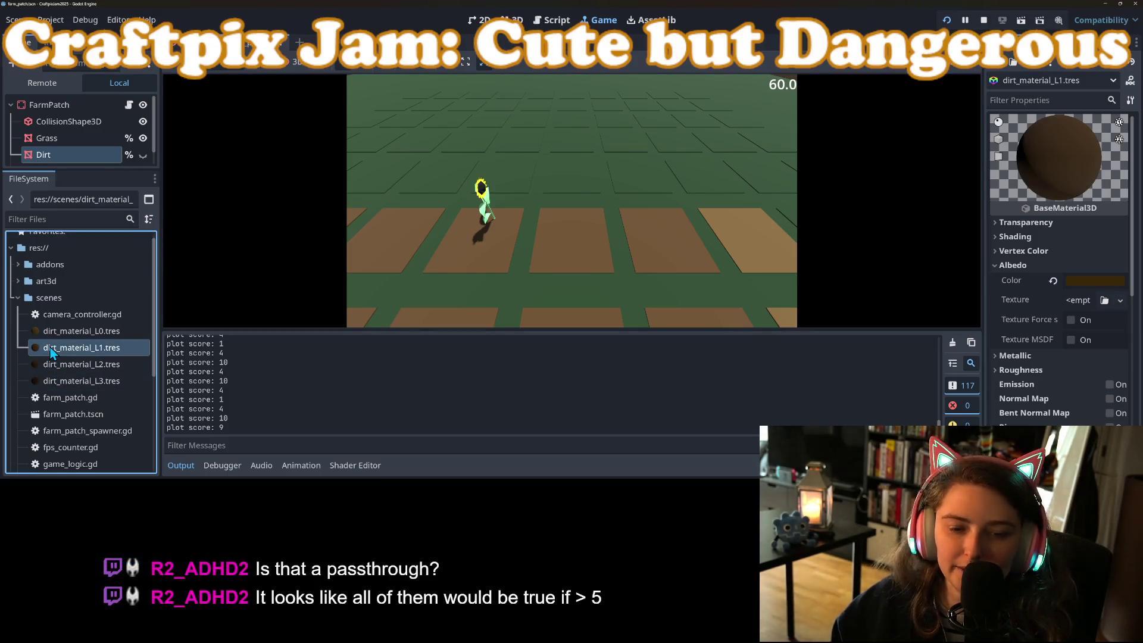
pyautogui.click(1100, 289)
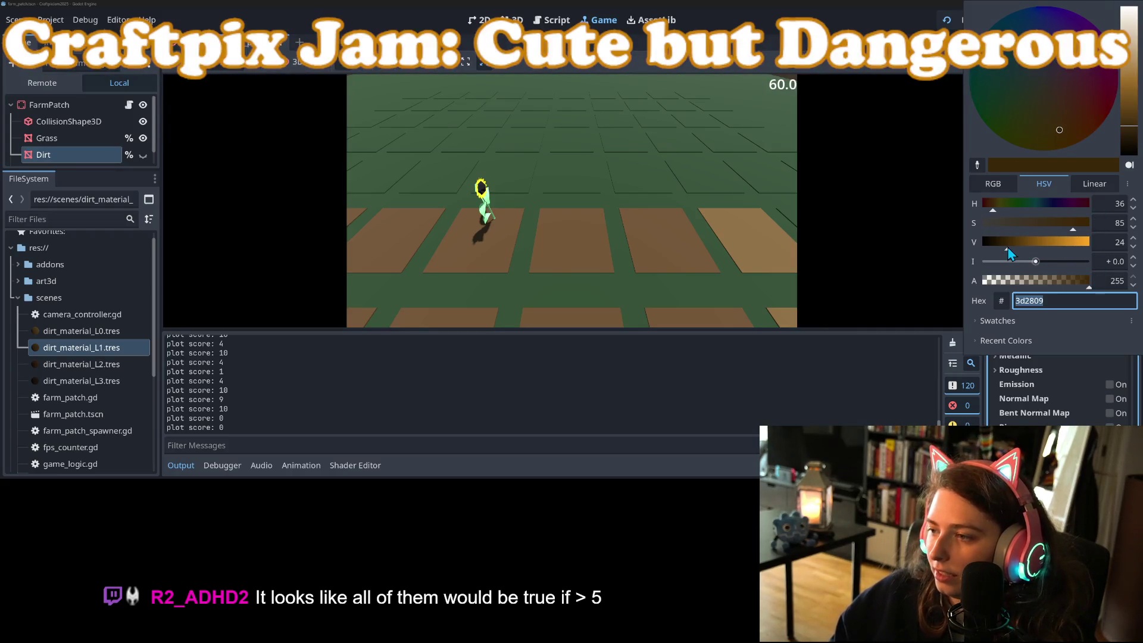
pyautogui.moveTo(1008, 249); pyautogui.dragTo(1023, 250)
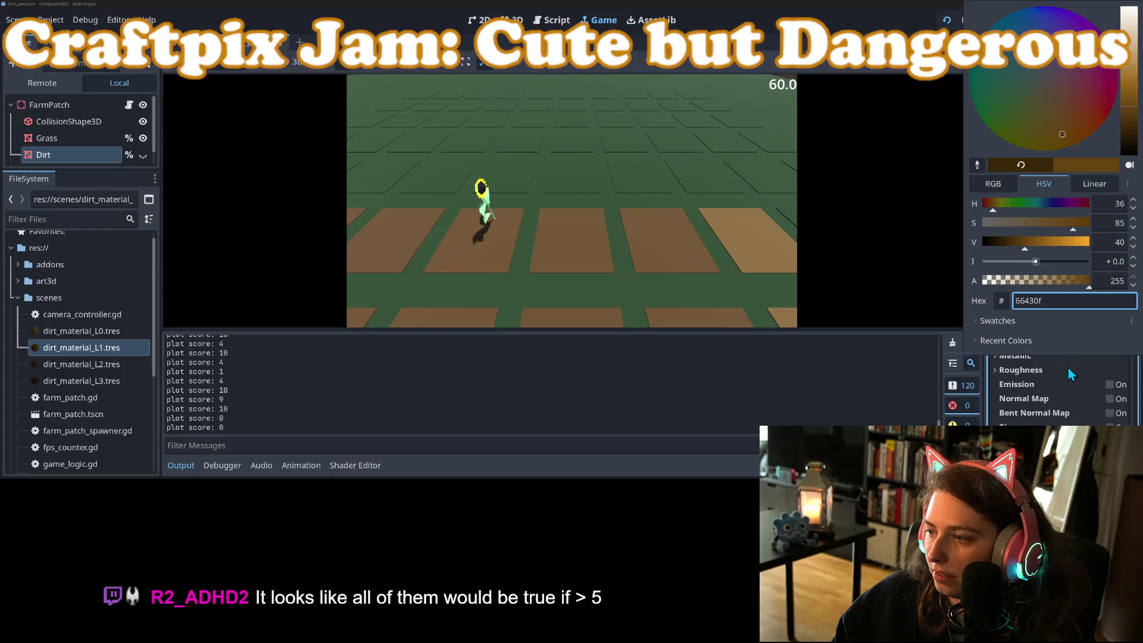
pyautogui.click(1067, 367)
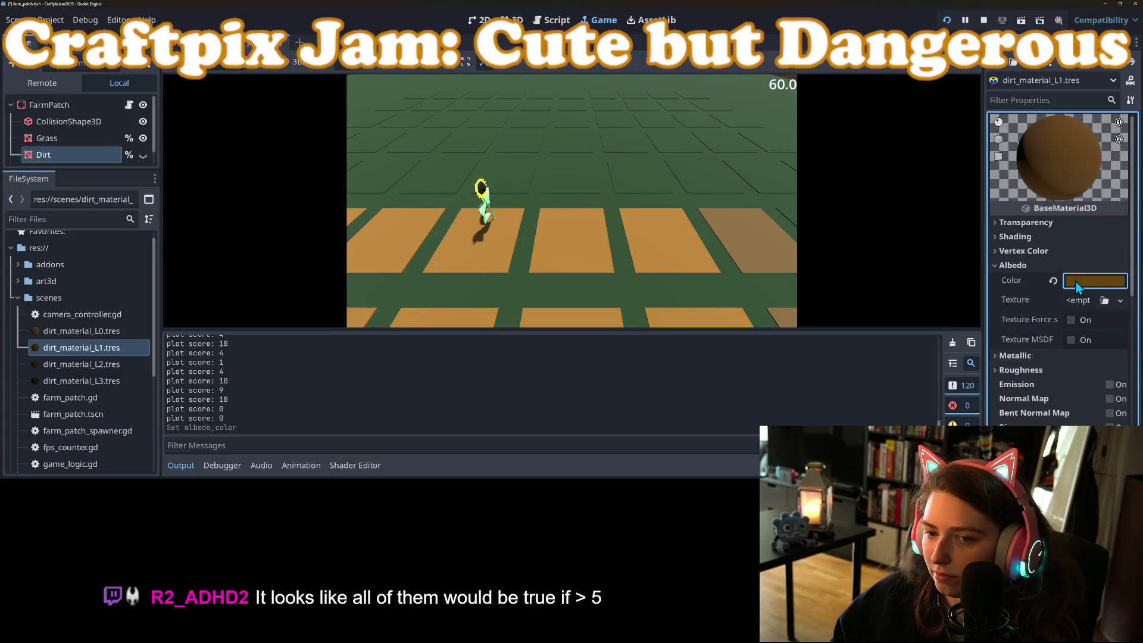
pyautogui.hotkey('ctrl', 's')
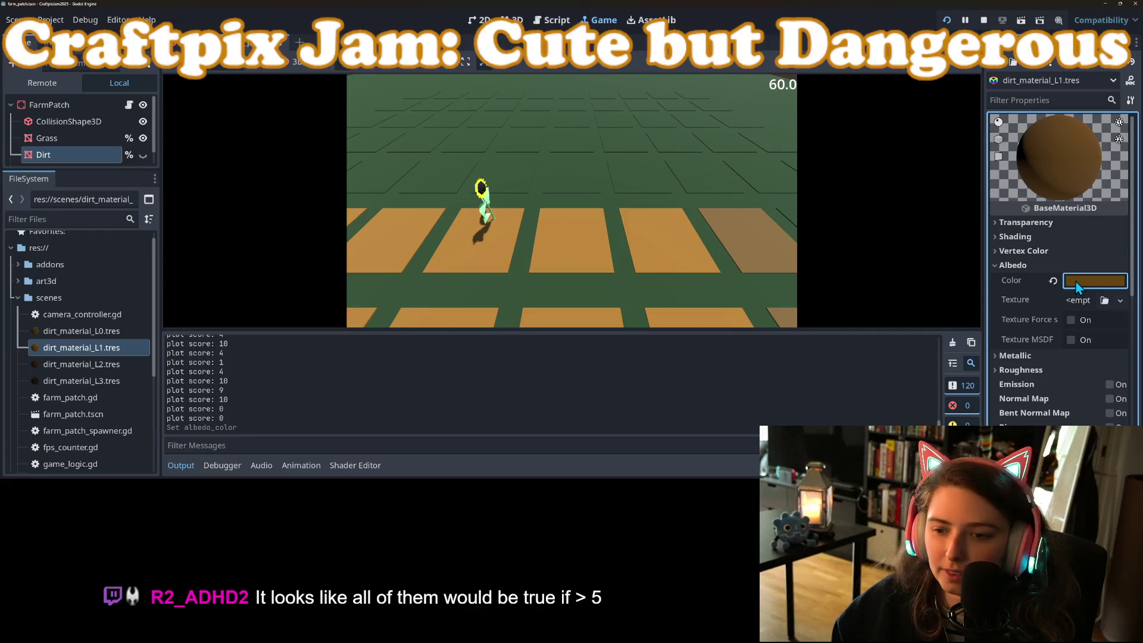
# Select dirt_material_L2.tres in the FileSystem, then return focus to the running game
pyautogui.scroll(-3, 682, 274)
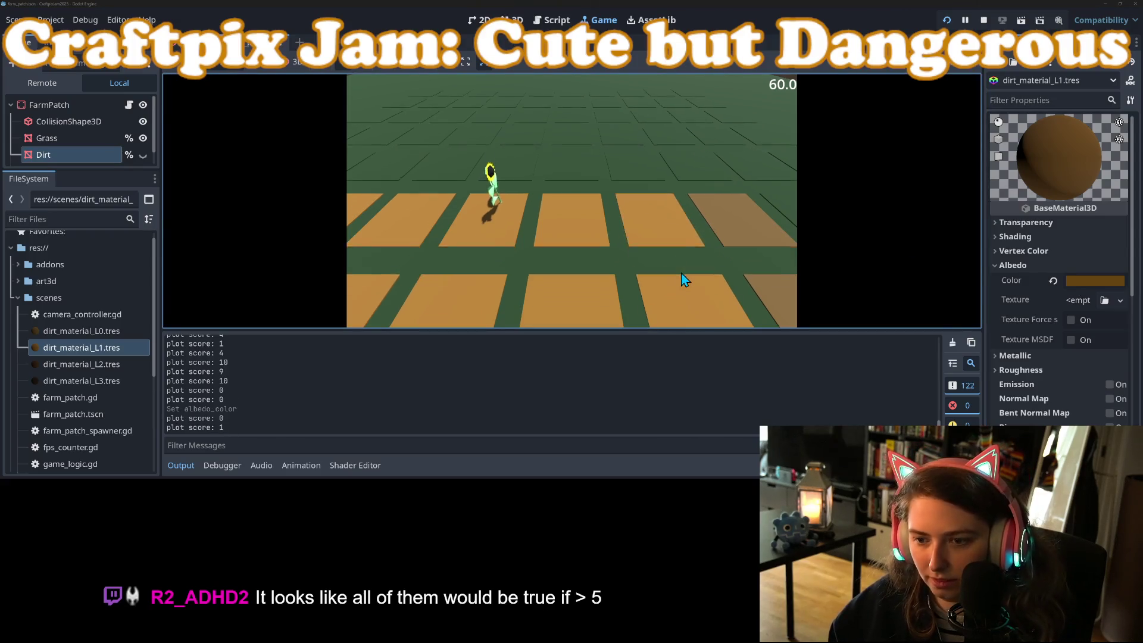
pyautogui.scroll(-2, 524, 256)
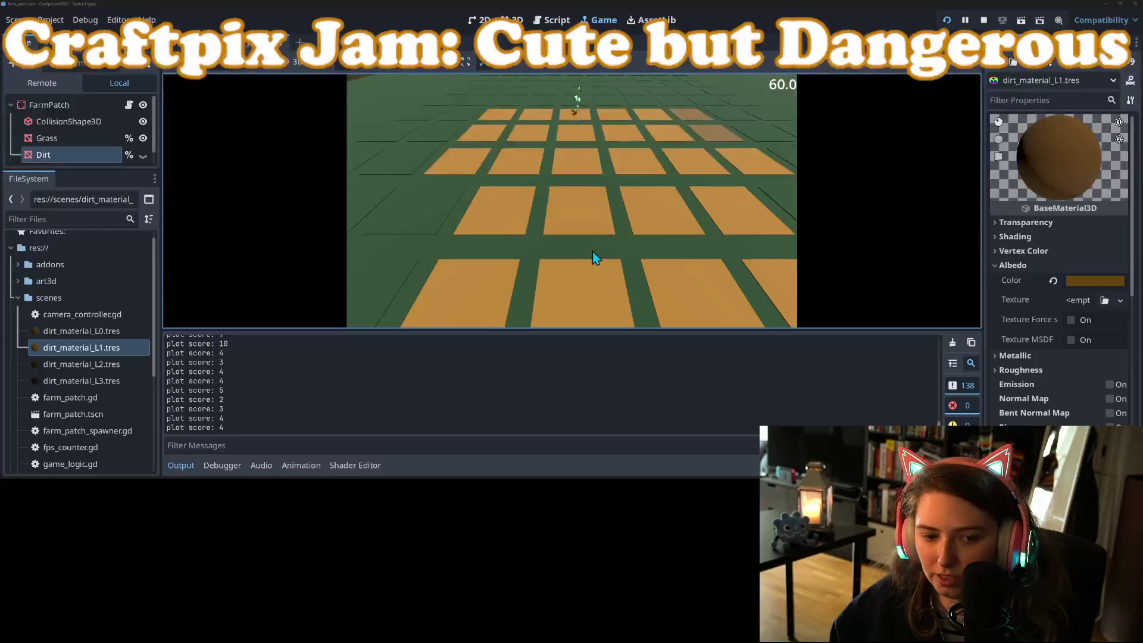
pyautogui.click(95, 365)
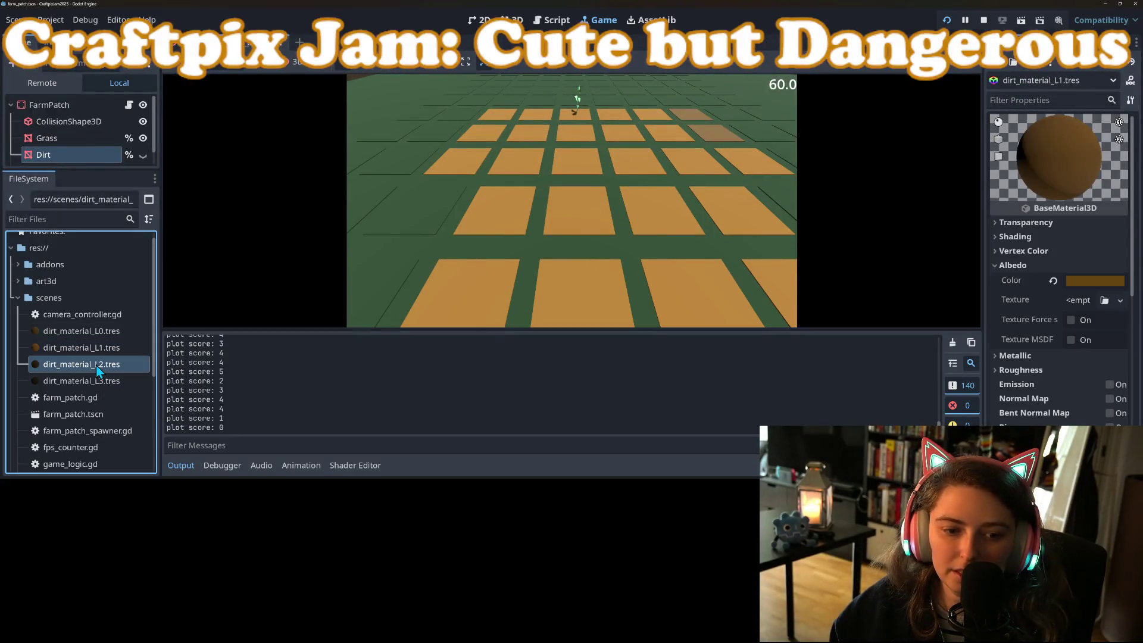
pyautogui.click(284, 320)
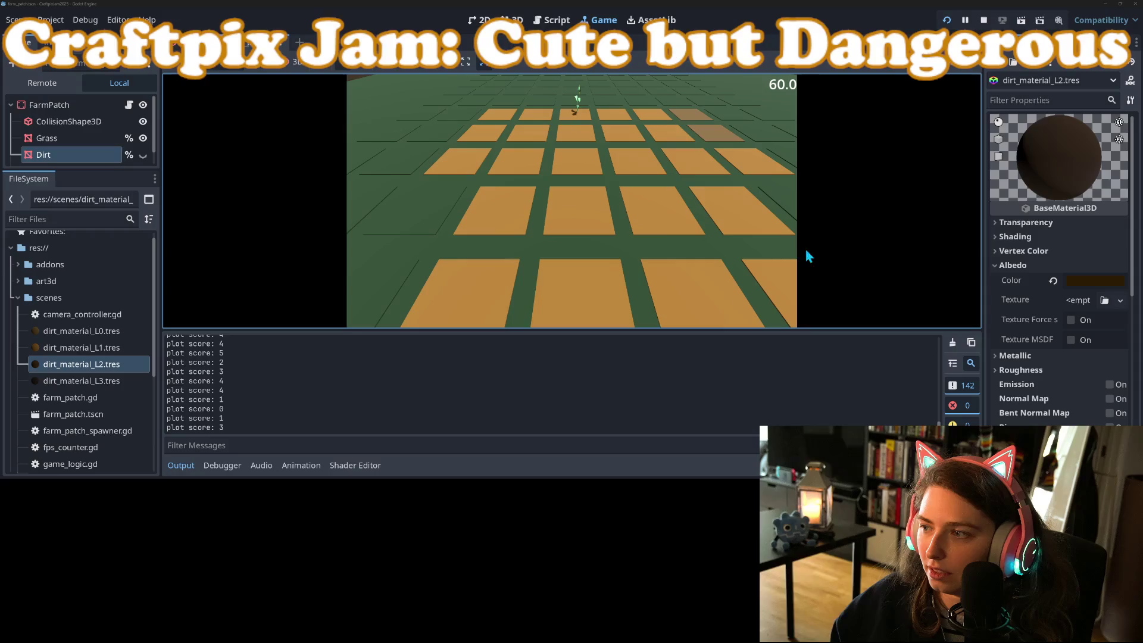
# Inspect the DIRT_MATERIAL_L_3 assignment and the plot_score > 5 check in farm_patch.gd
pyautogui.click(546, 23)
pyautogui.click(630, 203)
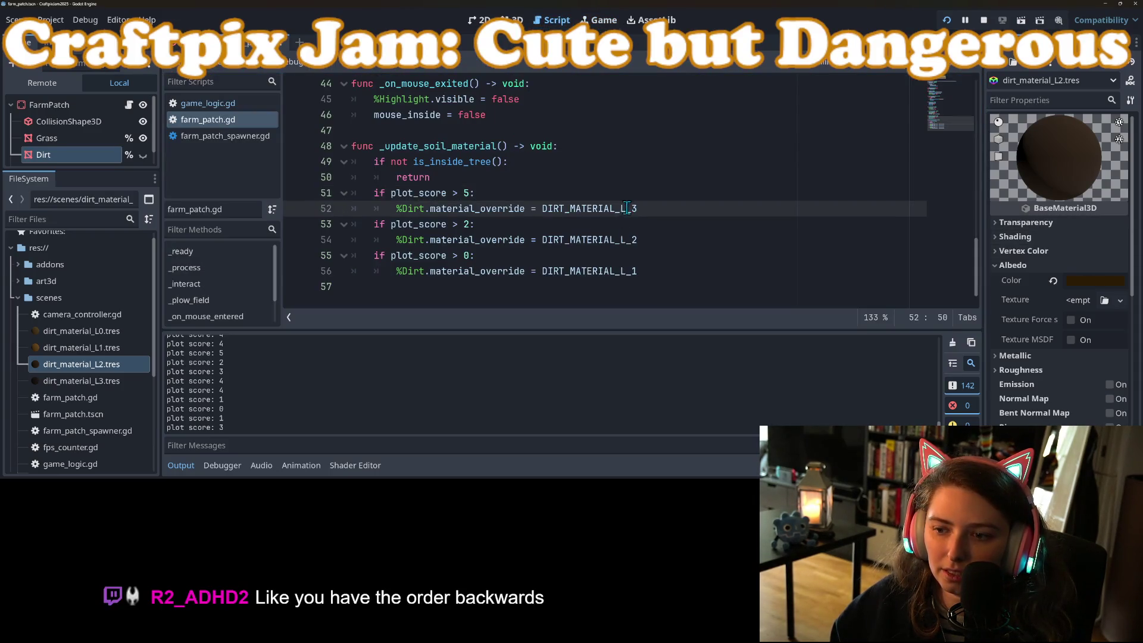
pyautogui.doubleClick(628, 209)
pyautogui.click(450, 192)
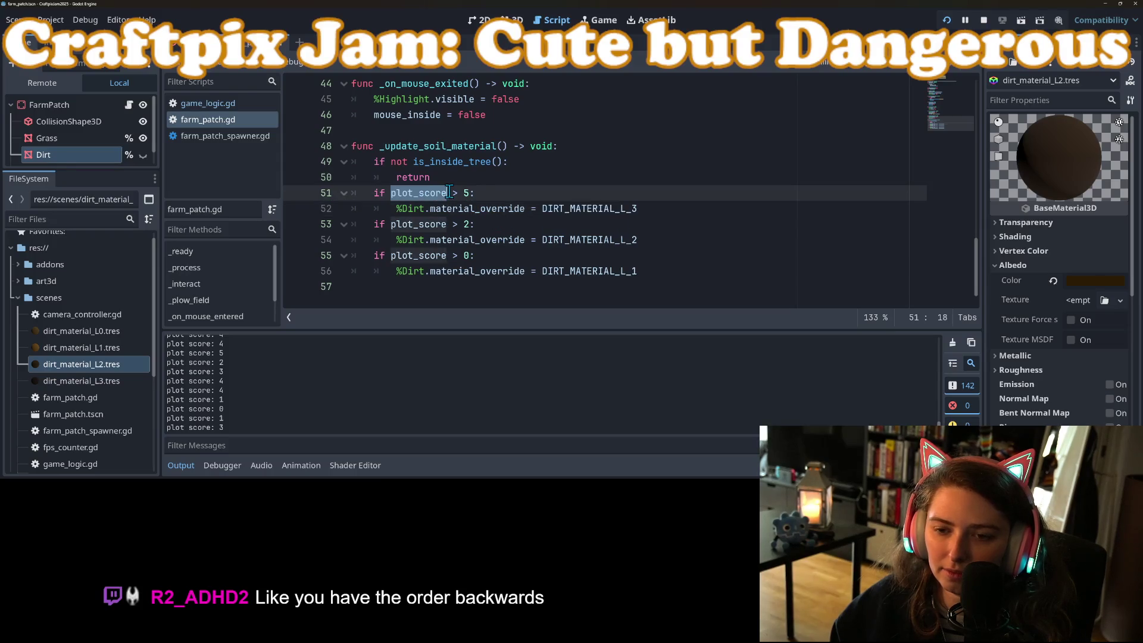
pyautogui.click(474, 193)
pyautogui.scroll(14, 524, 83)
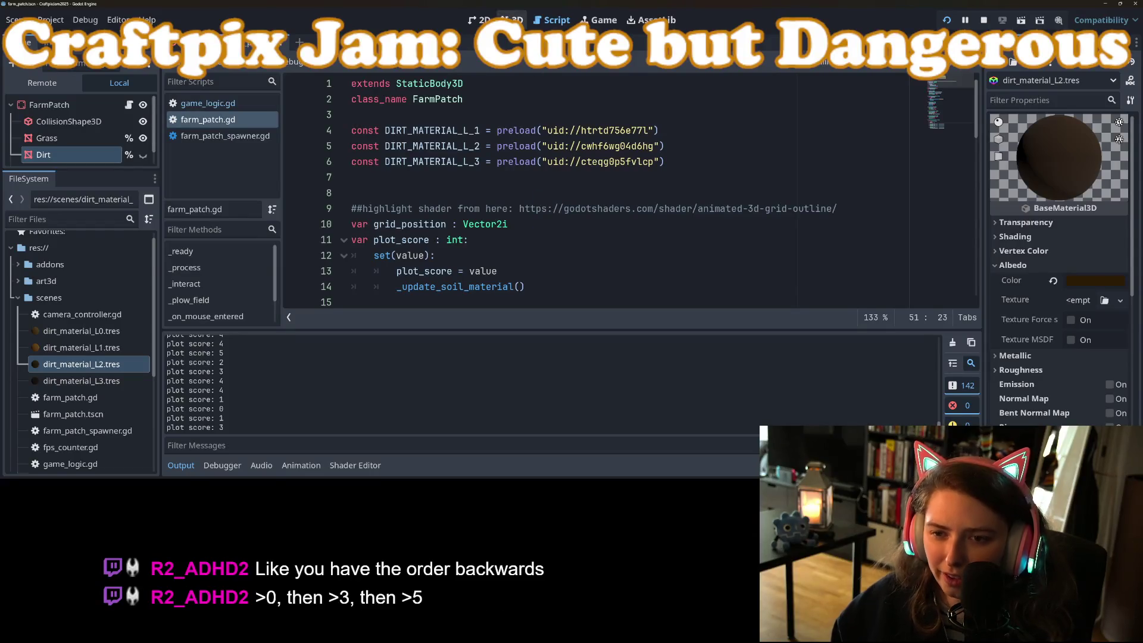
pyautogui.click(605, 22)
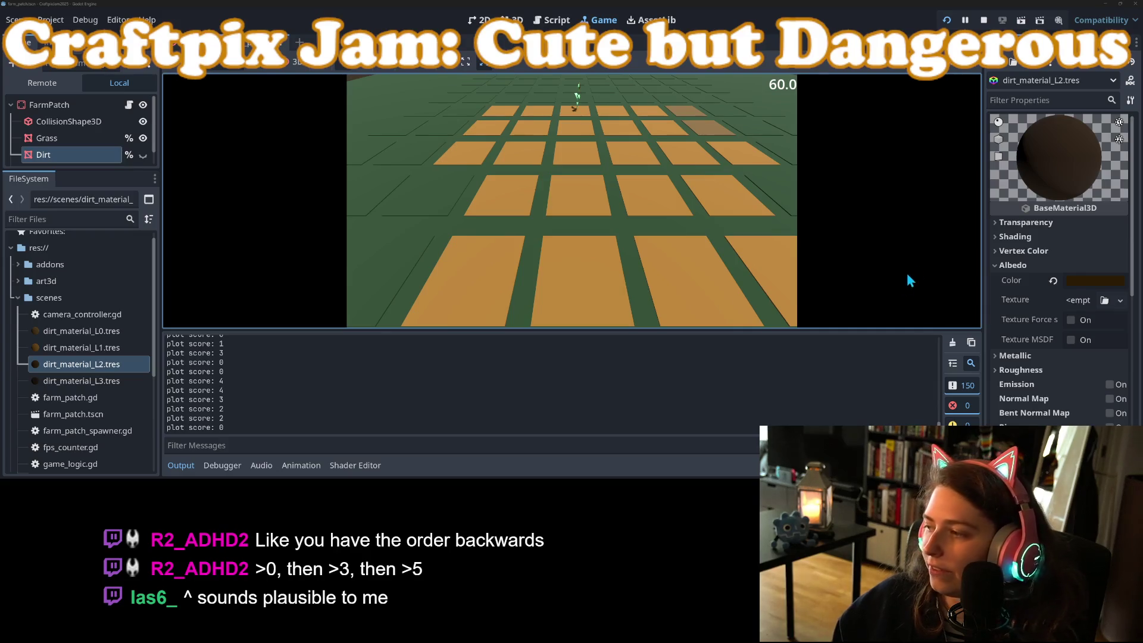
# Change the second and third soil-score checks to elif, save, and rerun the scene
pyautogui.click(554, 20)
pyautogui.scroll(-10, 520, 273)
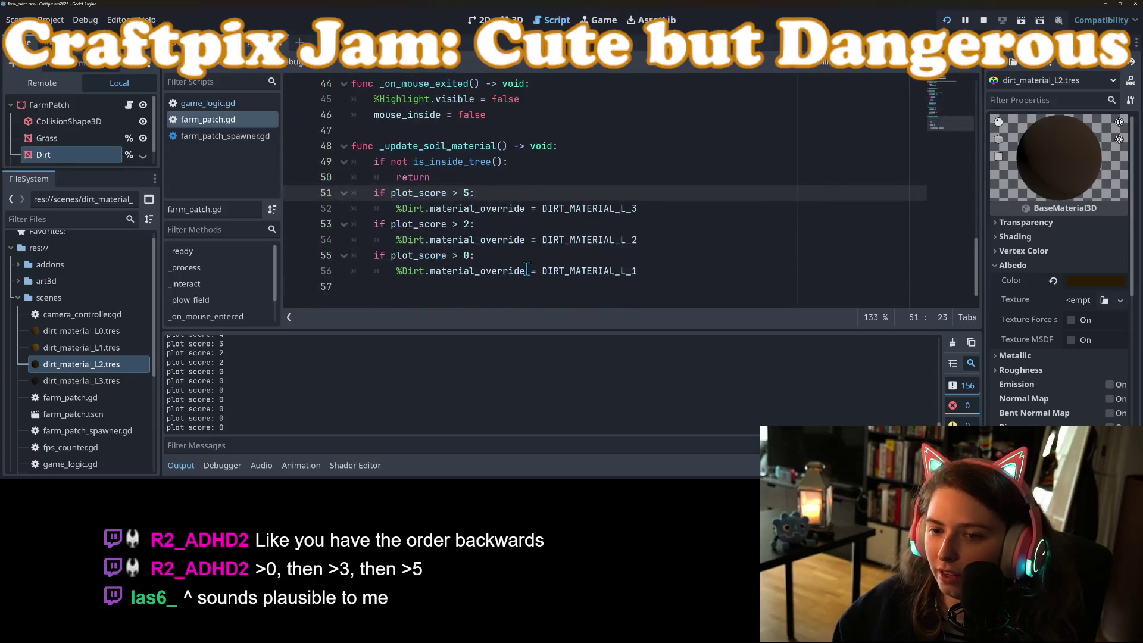
pyautogui.moveTo(503, 244)
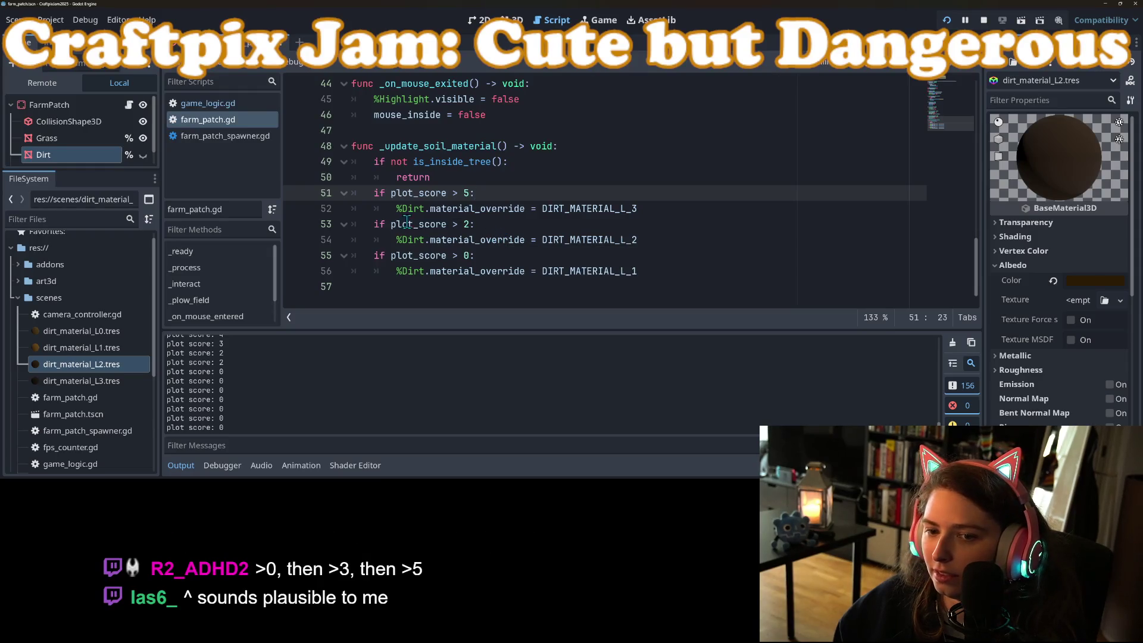
pyautogui.click(374, 229)
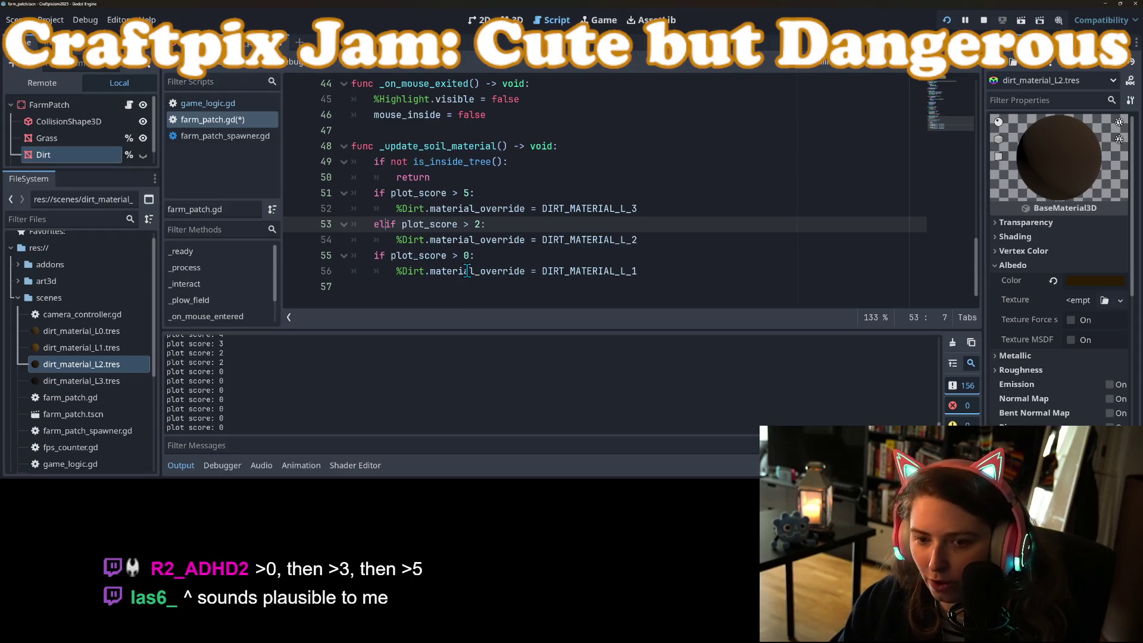
pyautogui.write('el')
pyautogui.click(375, 240)
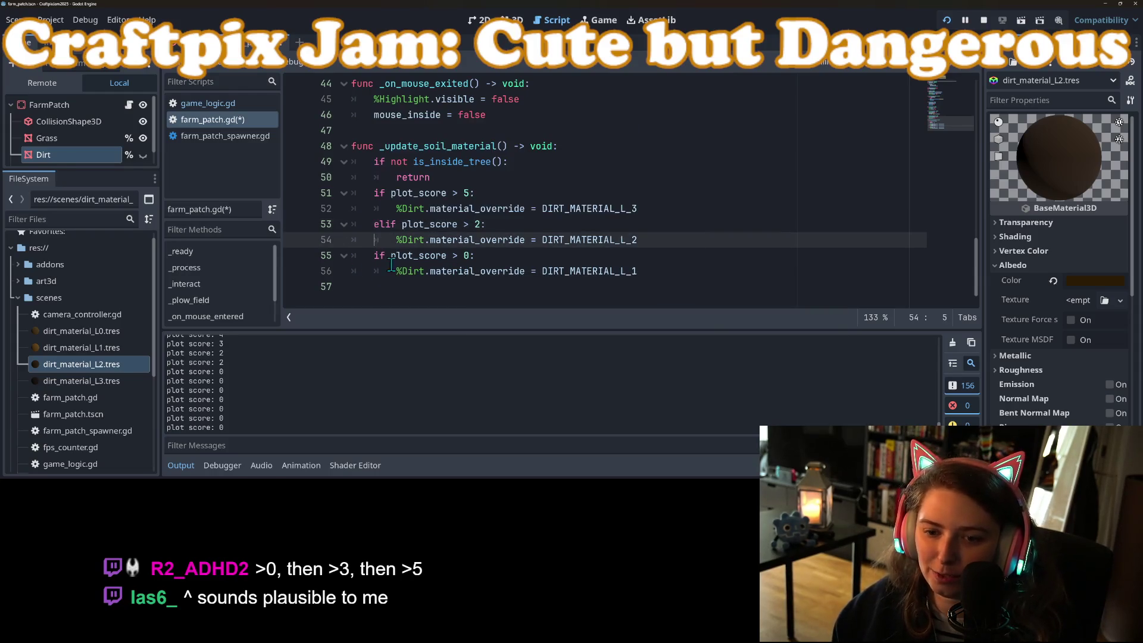
pyautogui.press('Down')
pyautogui.write('el')
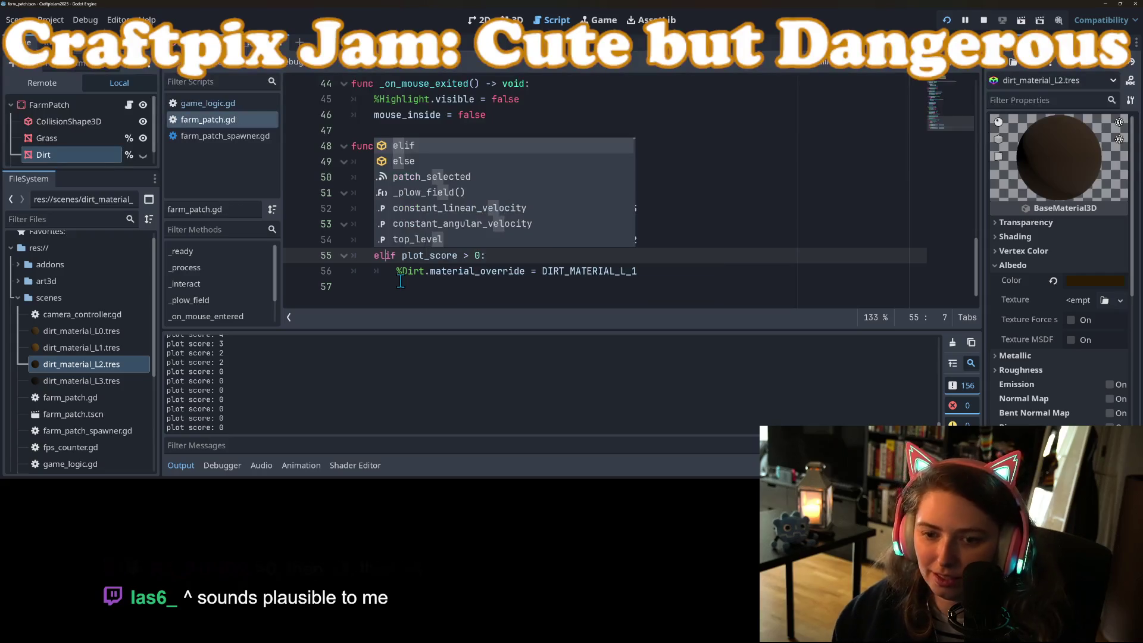
pyautogui.click(404, 279)
pyautogui.hotkey('ctrl', 's')
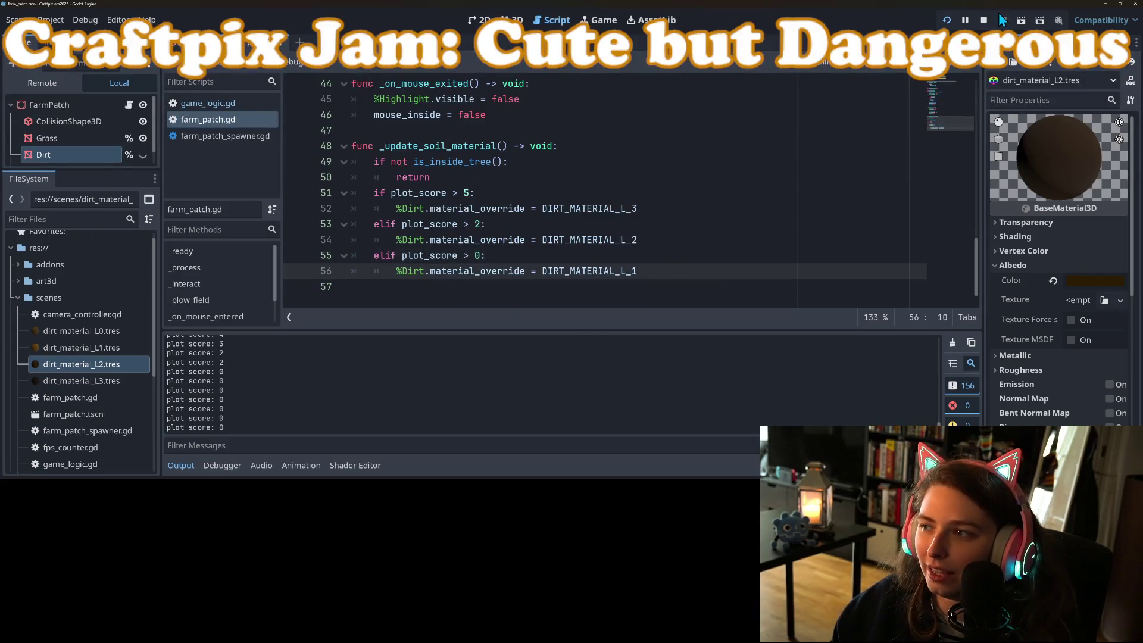
pyautogui.click(1003, 20)
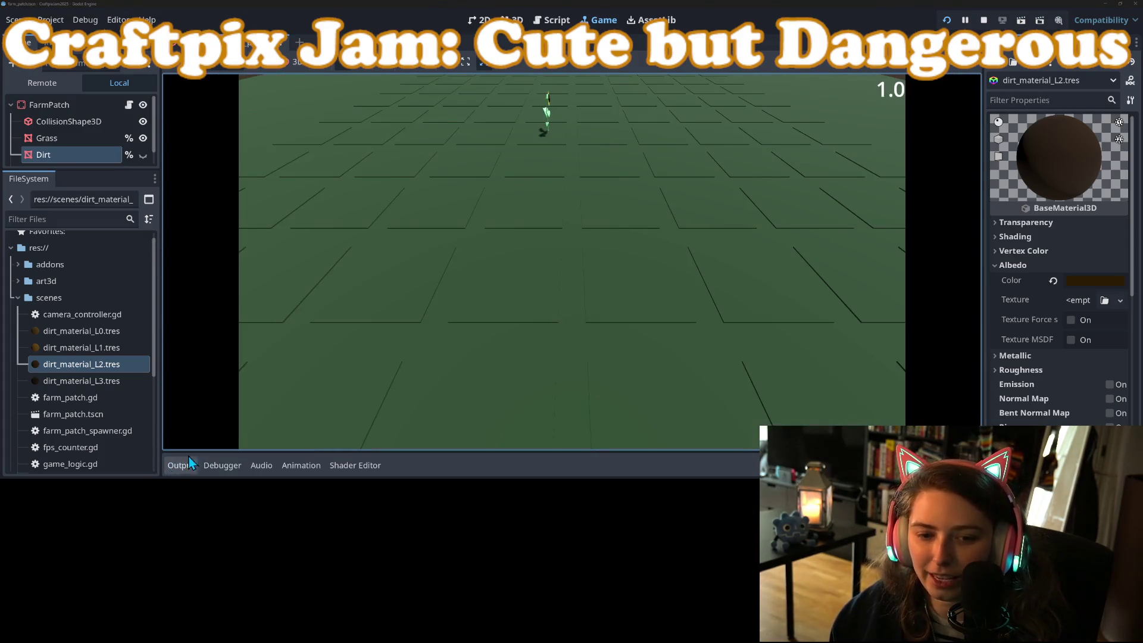
# Till a grass tile, then darken dirt_material_L1's albedo to 4f340c (V 40 to 31)
pyautogui.click(536, 160)
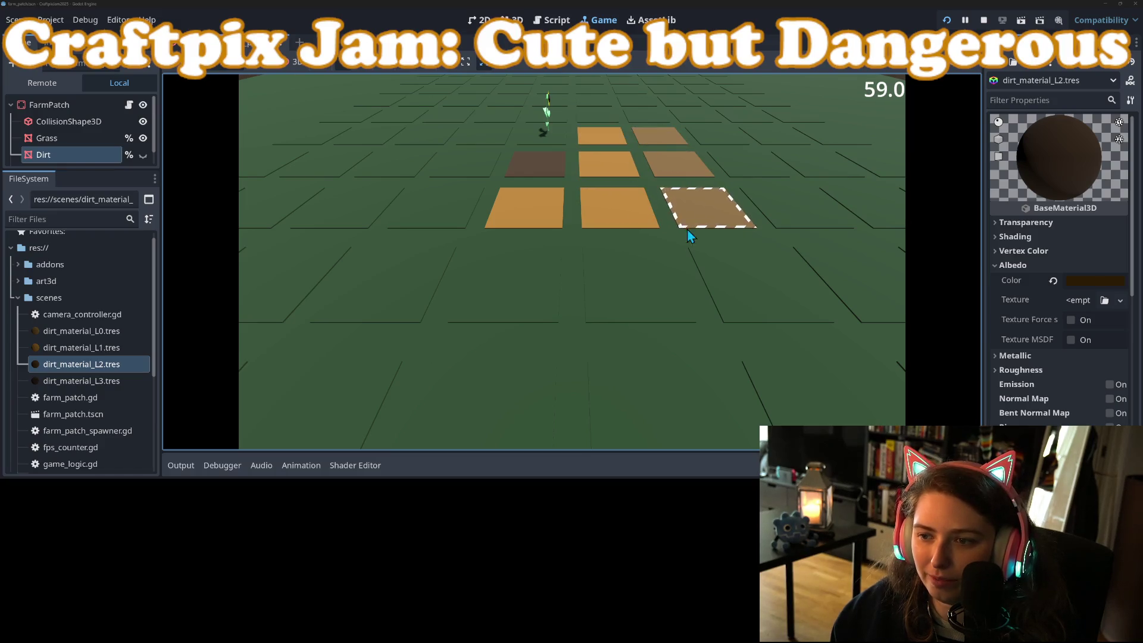
pyautogui.click(65, 347)
pyautogui.click(1110, 284)
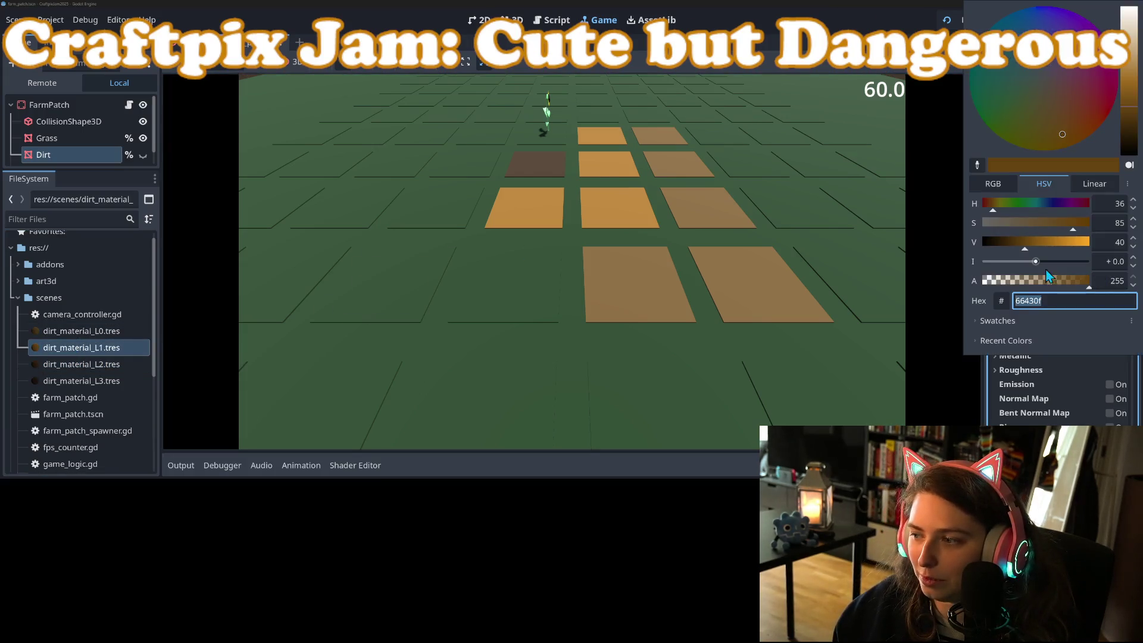
pyautogui.moveTo(1024, 250); pyautogui.dragTo(1017, 243)
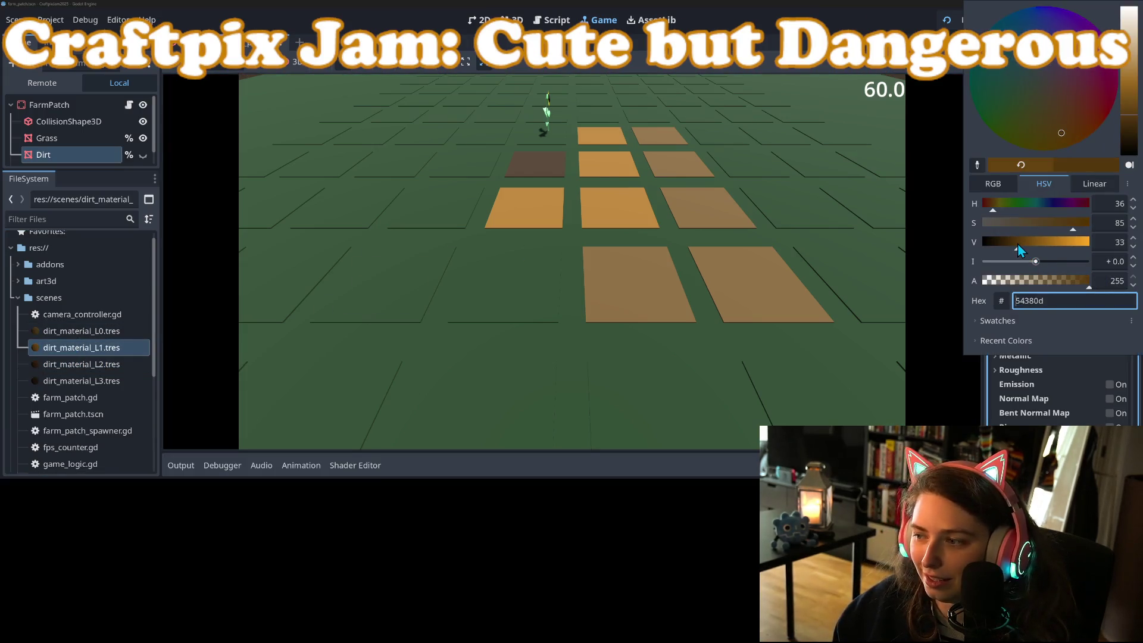
pyautogui.click(1039, 362)
# Till eleven grass tiles across the front, middle and back rows into dirt plots
pyautogui.click(539, 287)
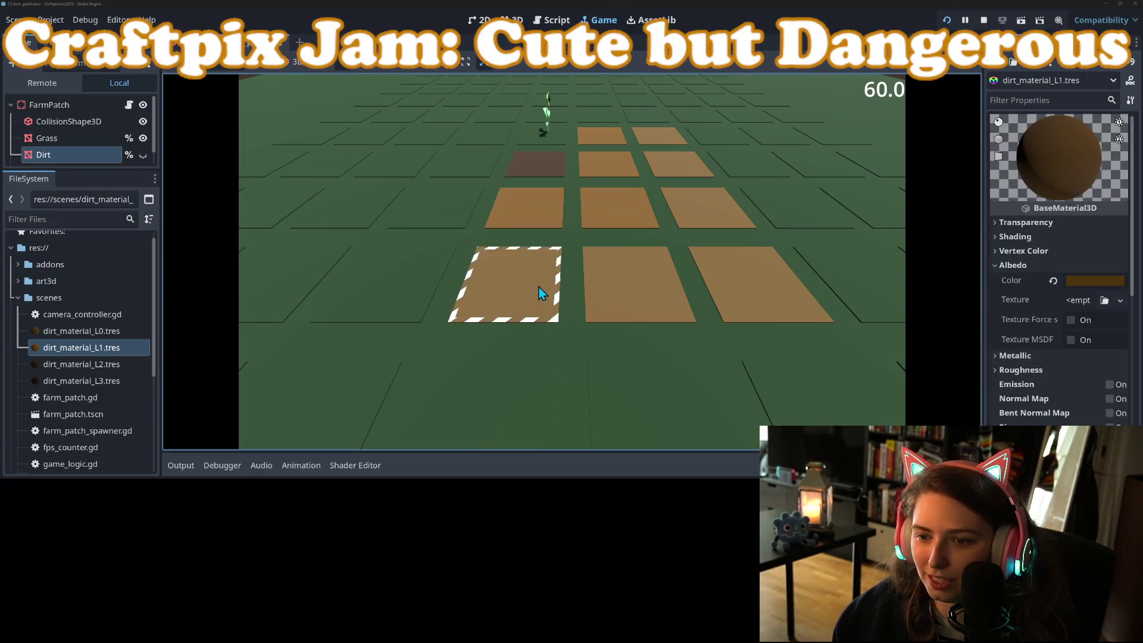
pyautogui.click(429, 266)
pyautogui.click(435, 226)
pyautogui.click(457, 168)
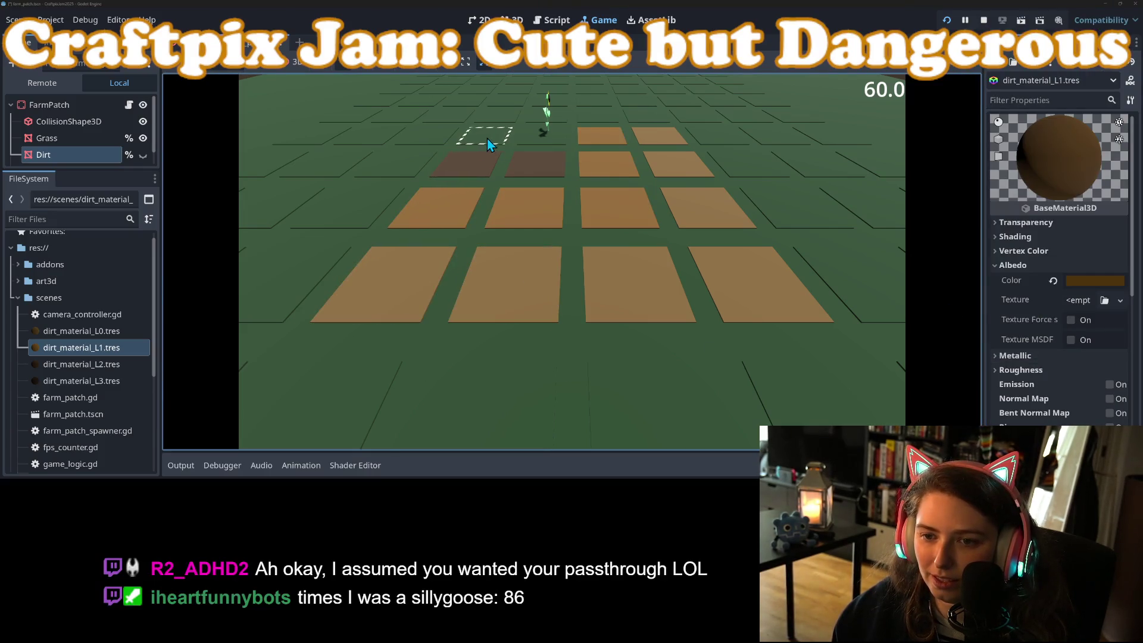
pyautogui.click(487, 139)
pyautogui.click(536, 141)
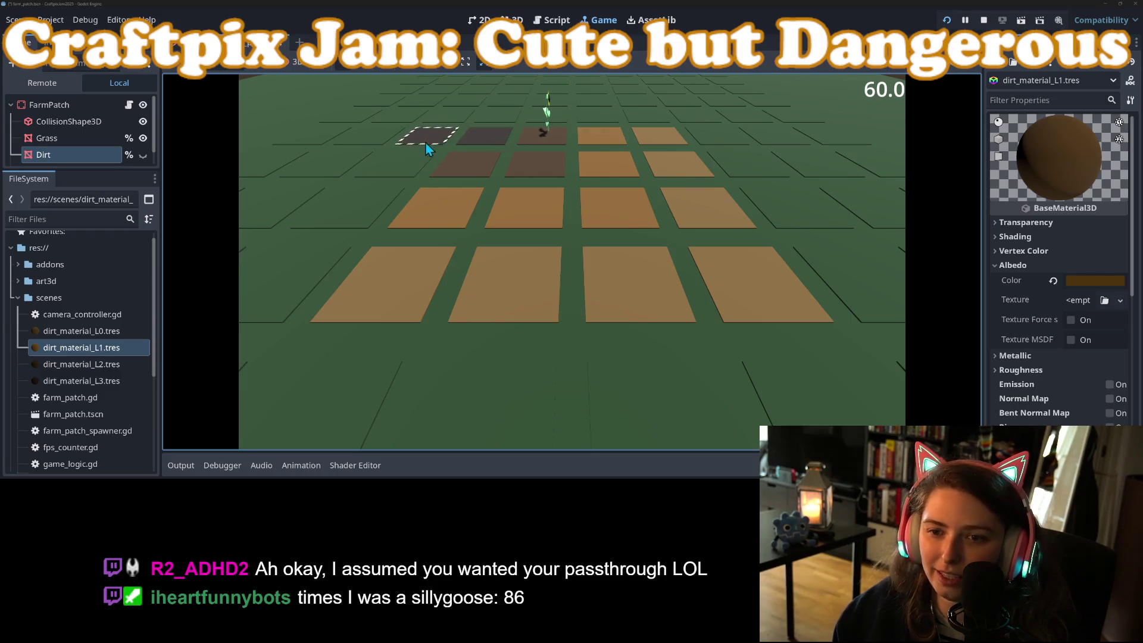
pyautogui.click(516, 121)
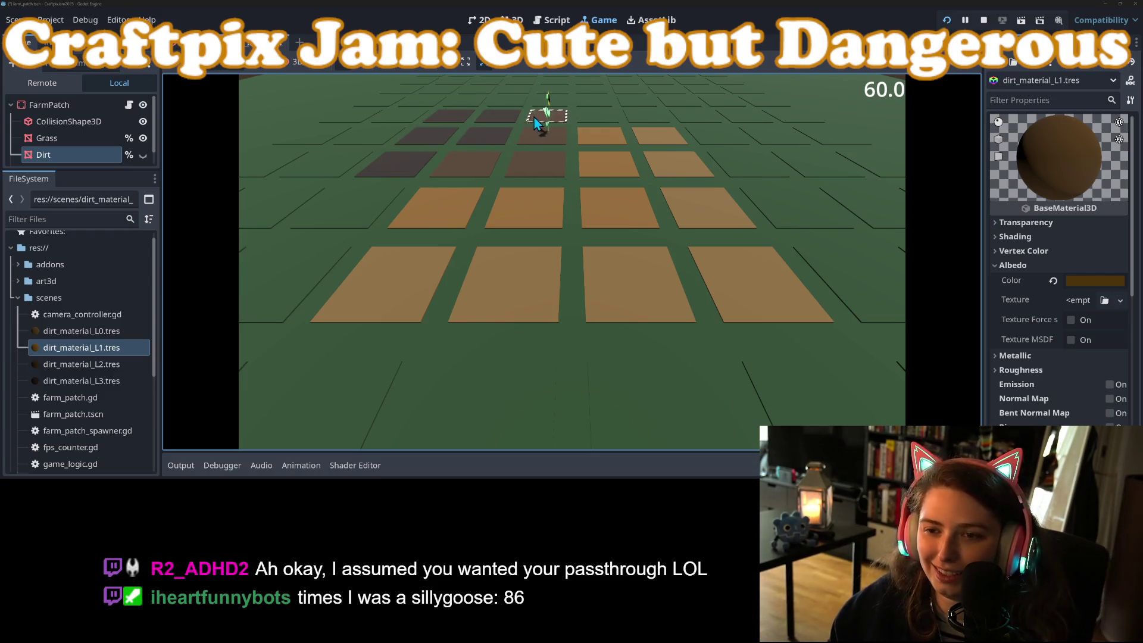
pyautogui.click(534, 116)
pyautogui.click(524, 99)
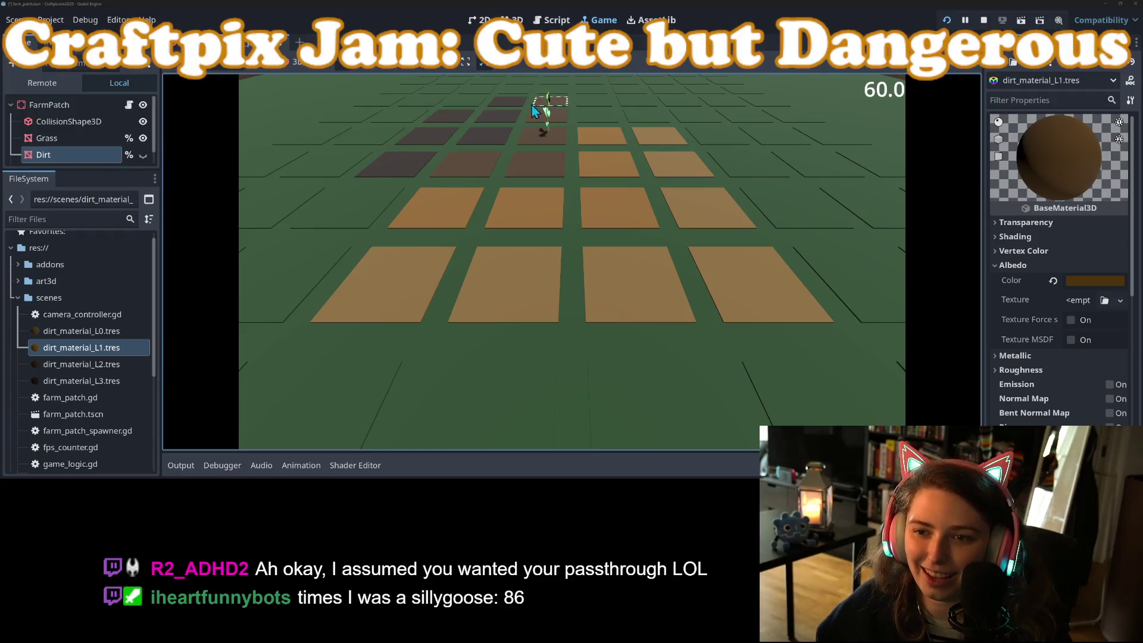
pyautogui.click(421, 106)
pyautogui.click(404, 116)
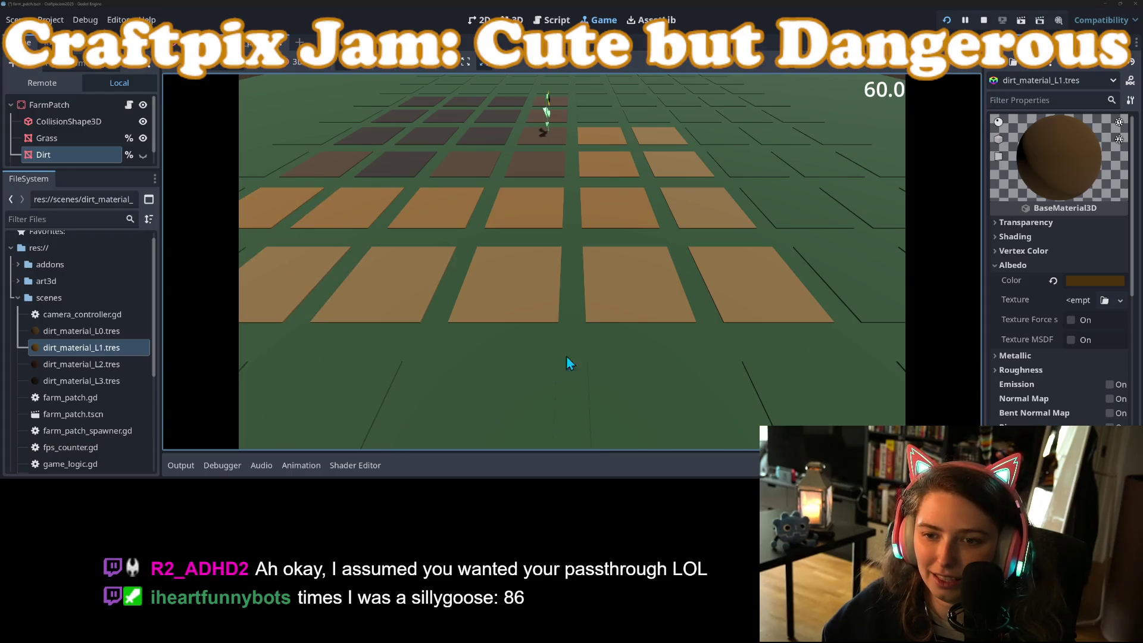
# Paint a row of dirt plots and till more front and second-row tiles
pyautogui.scroll(-3, 501, 334)
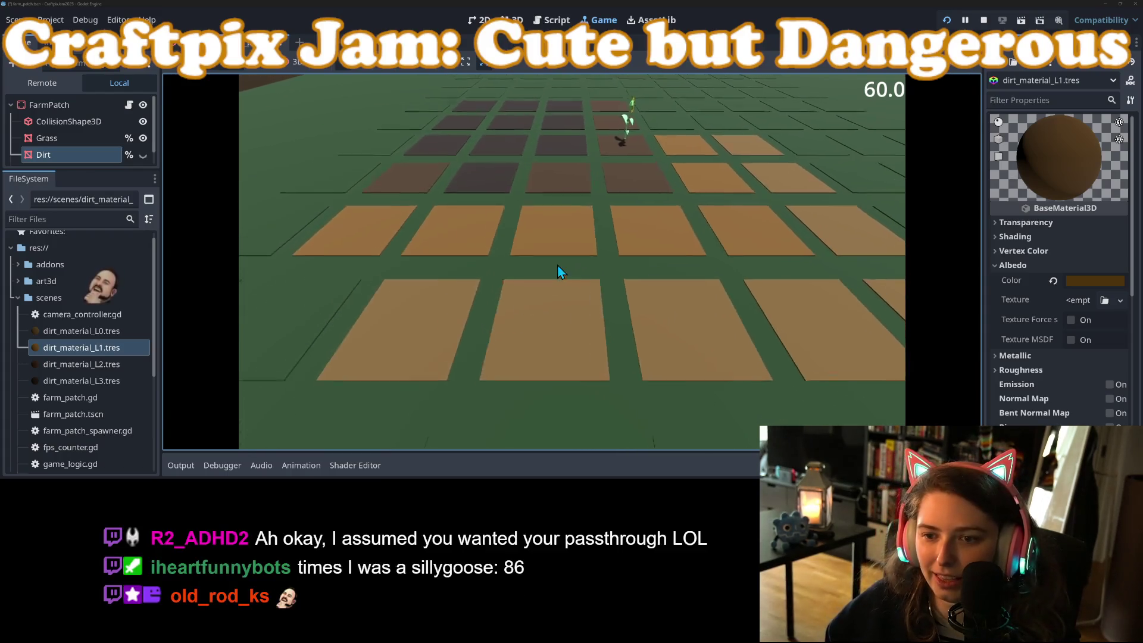
pyautogui.scroll(3, 538, 149)
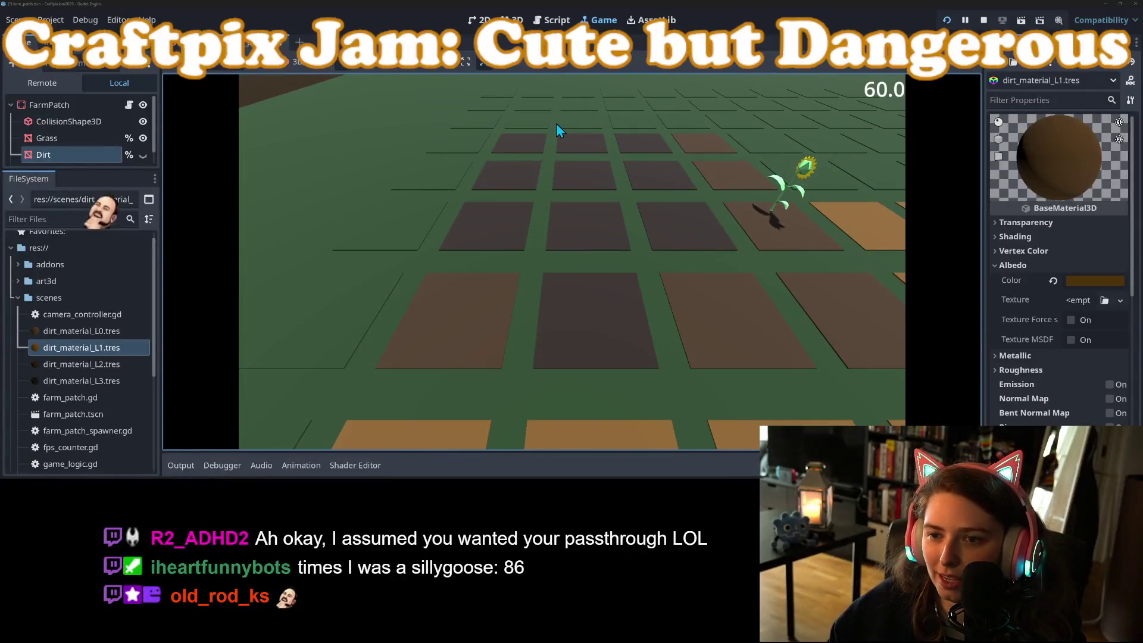
pyautogui.moveTo(569, 120)
pyautogui.mouseDown()
pyautogui.moveTo(497, 121)
pyautogui.moveTo(459, 141)
pyautogui.moveTo(460, 177)
pyautogui.mouseUp()
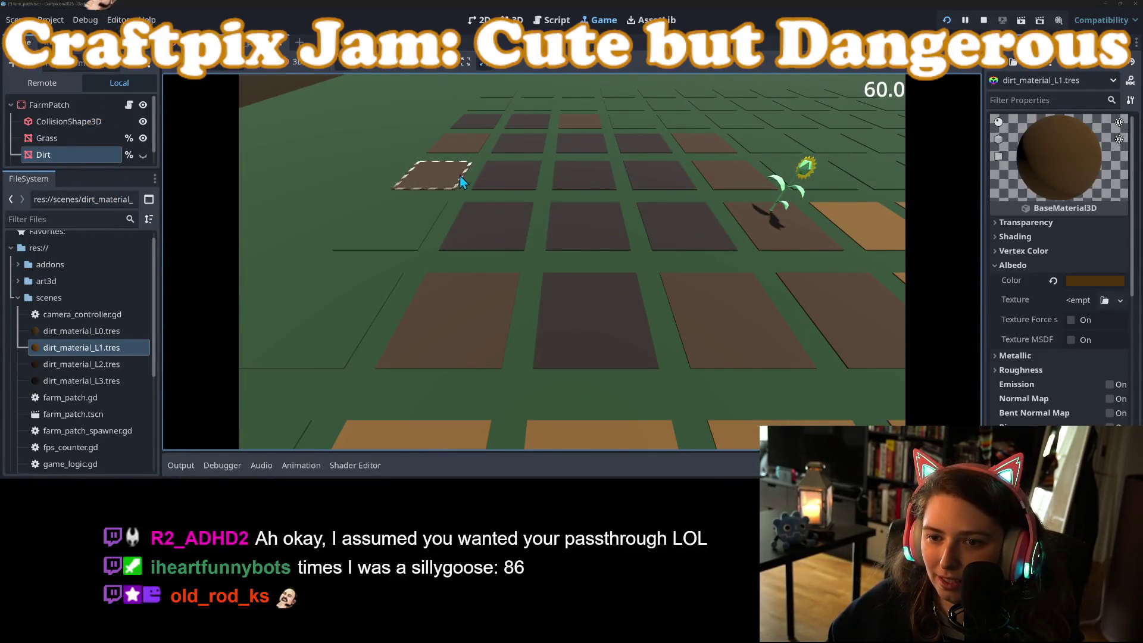
pyautogui.scroll(2, 415, 298)
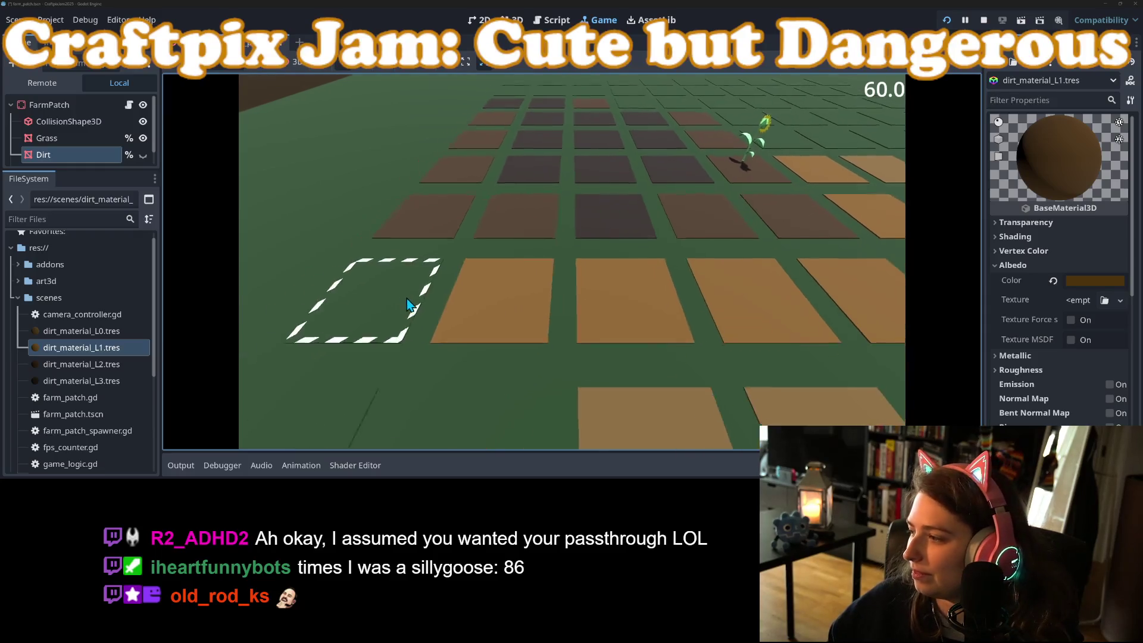
pyautogui.click(409, 280)
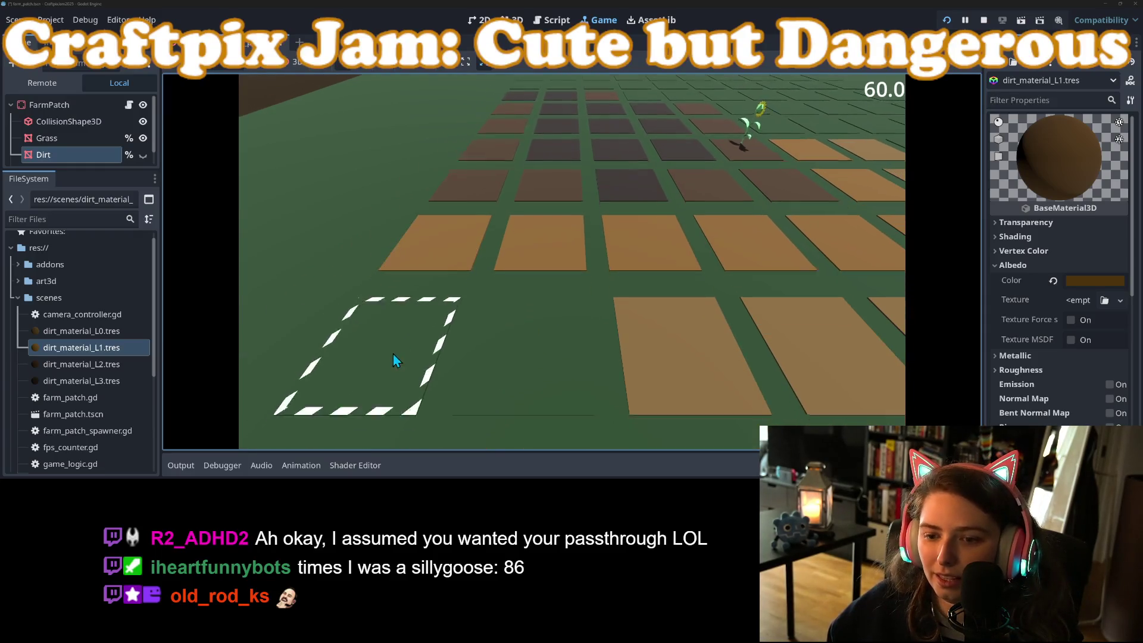
pyautogui.scroll(-2, 517, 298)
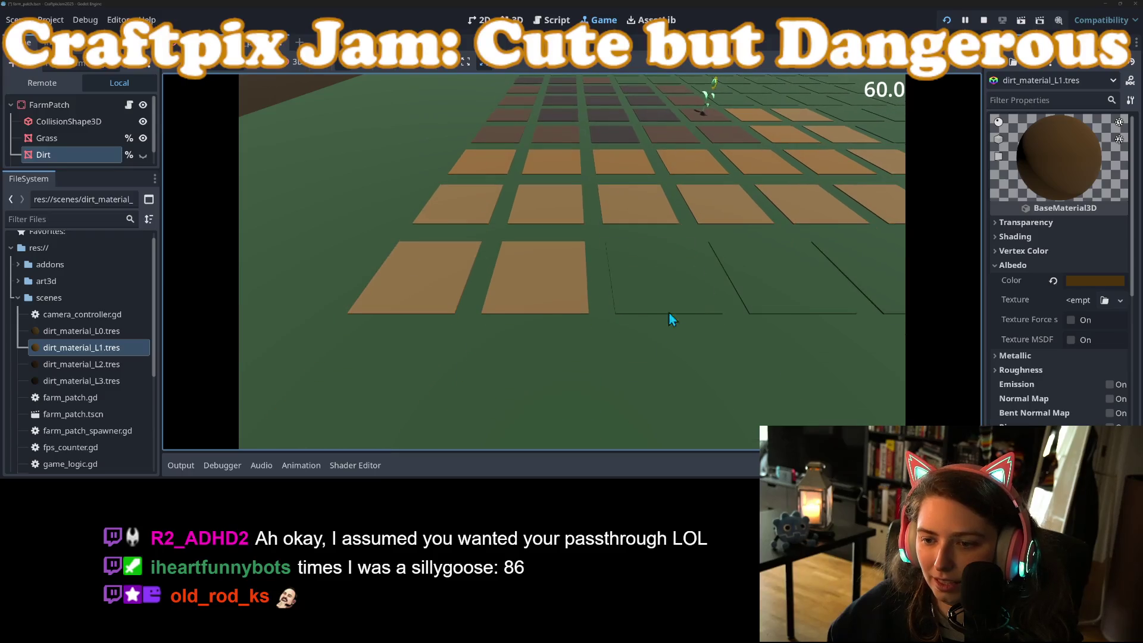
pyautogui.click(719, 284)
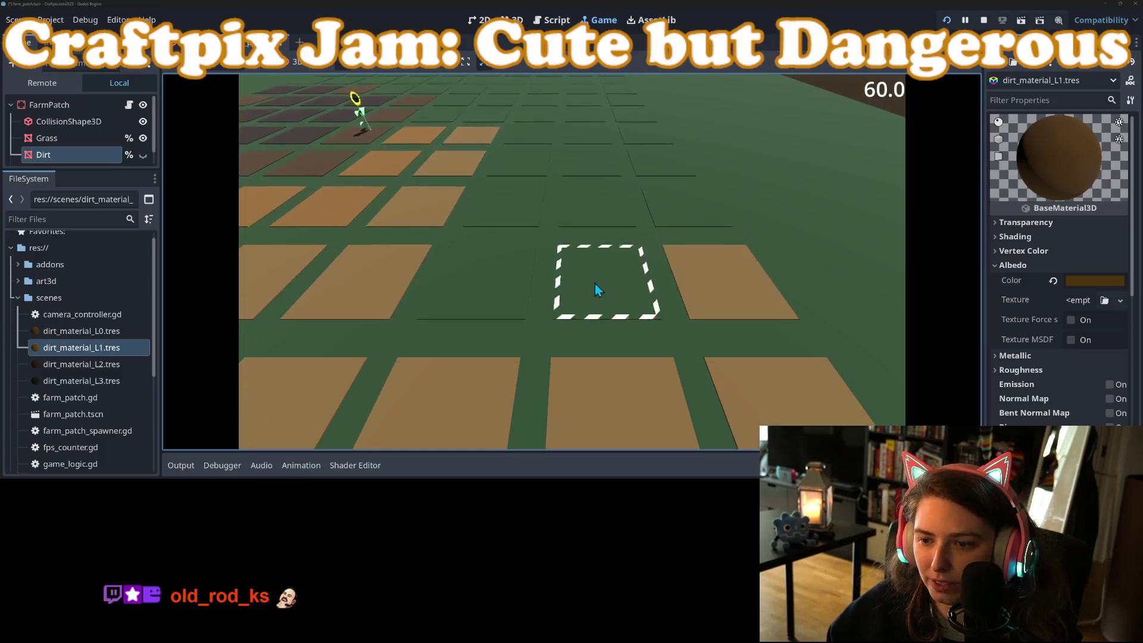
pyautogui.scroll(2, 487, 308)
pyautogui.click(487, 298)
pyautogui.click(610, 295)
pyautogui.click(744, 295)
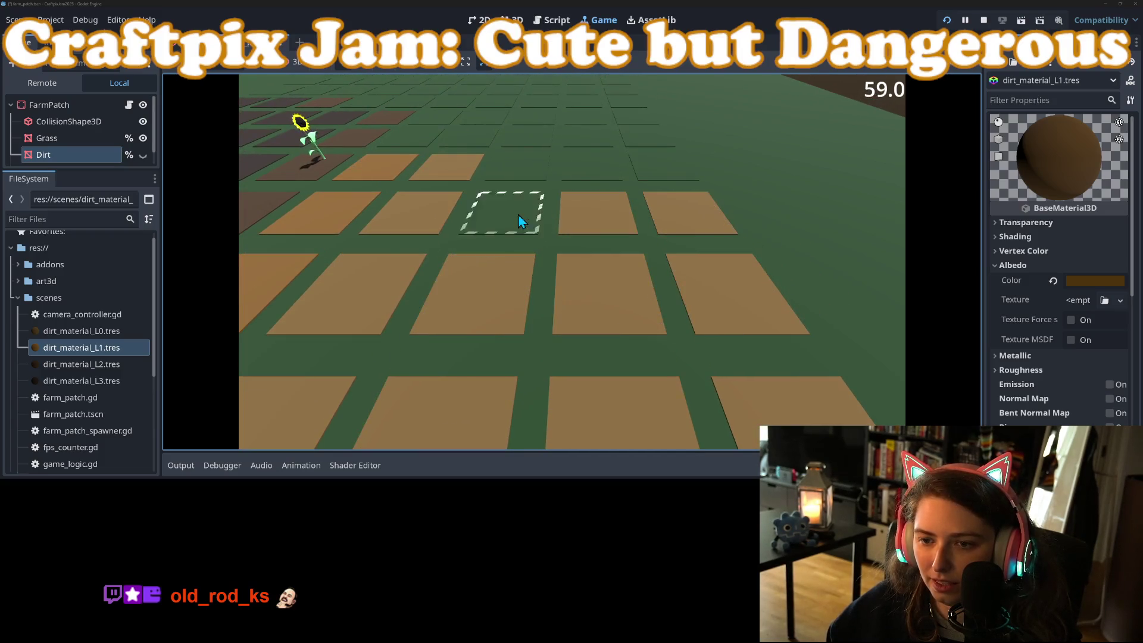
# Fill the remaining empty second- and third-row tiles with dirt plots
pyautogui.scroll(-2, 527, 196)
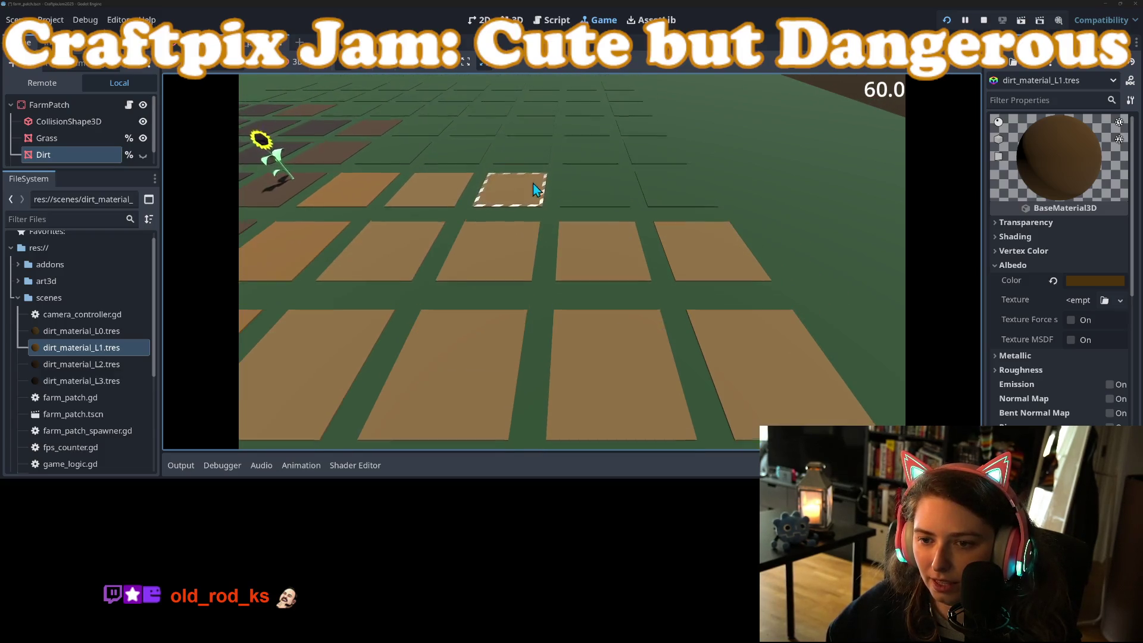
pyautogui.click(685, 220)
pyautogui.click(595, 212)
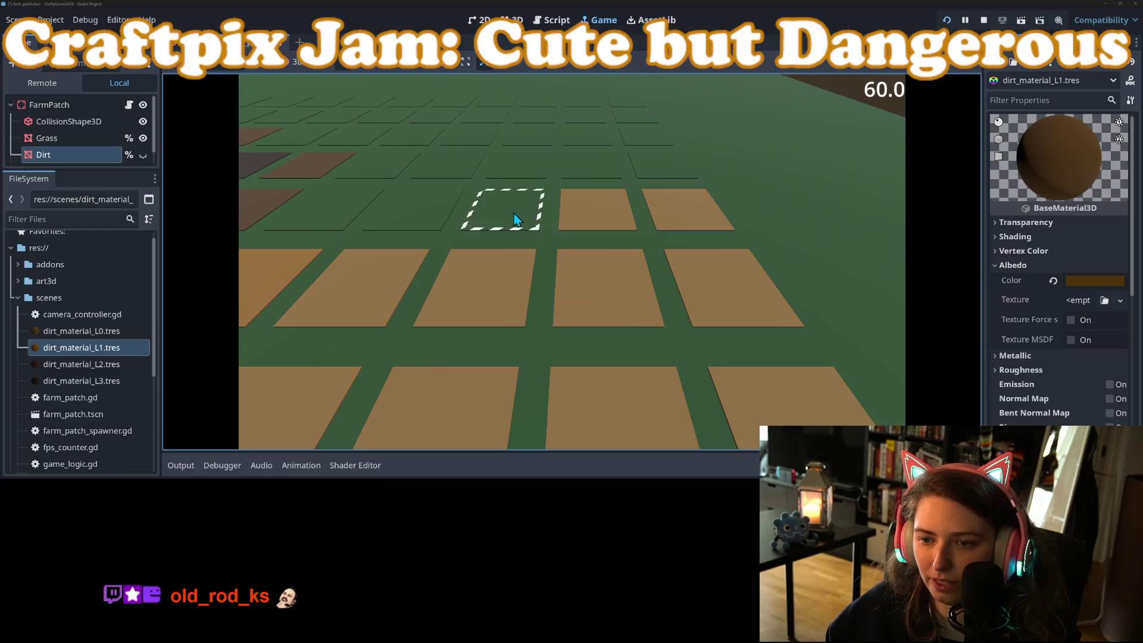
pyautogui.click(510, 212)
pyautogui.click(333, 211)
pyautogui.click(411, 213)
pyautogui.click(374, 162)
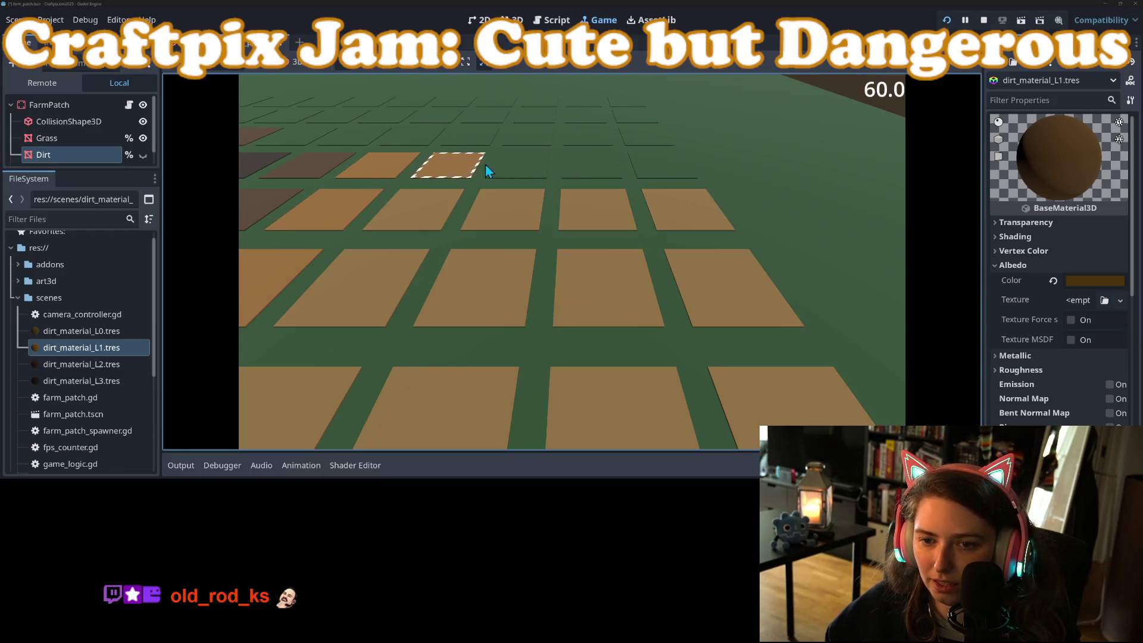
pyautogui.click(654, 172)
pyautogui.scroll(2, 631, 134)
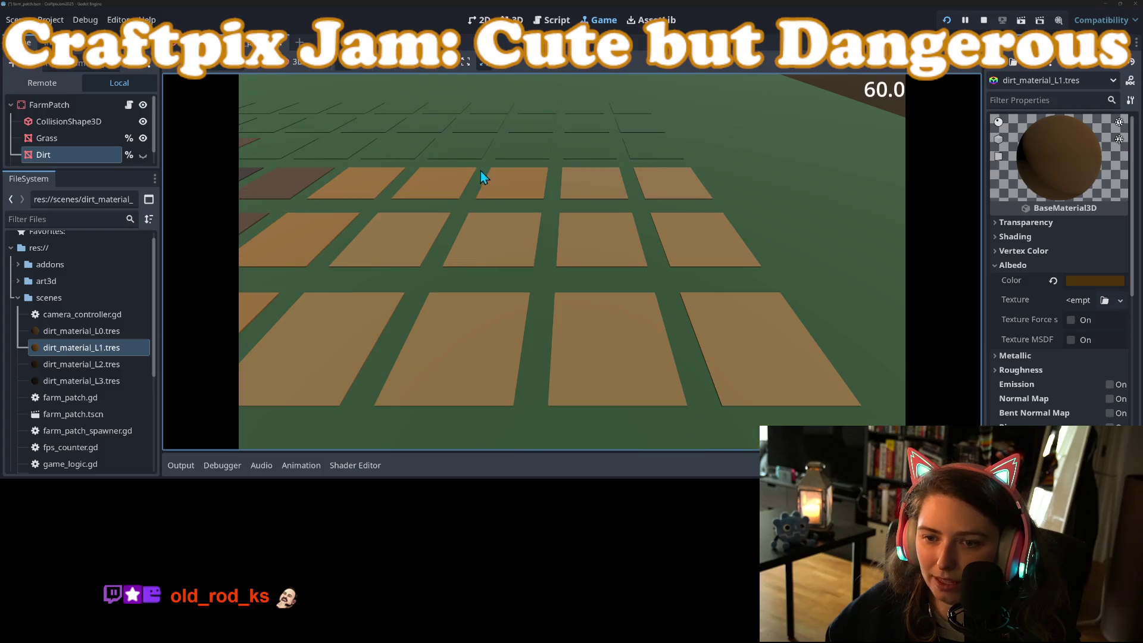
pyautogui.click(532, 125)
pyautogui.click(483, 126)
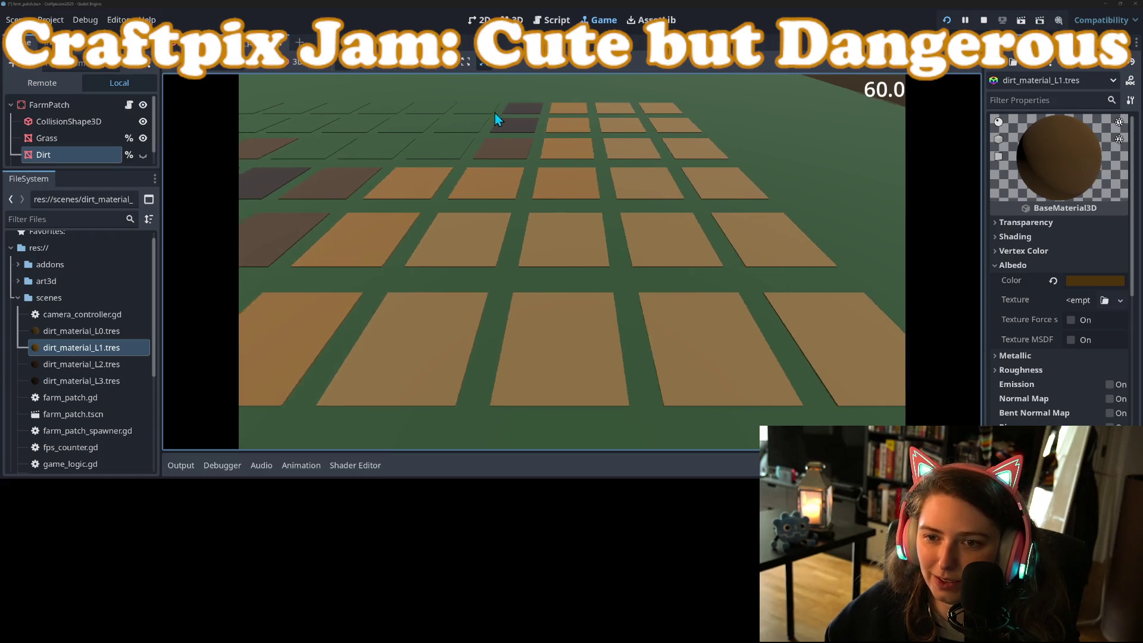
# Pan and zoom the game camera over the field to bring the plant into view
pyautogui.scroll(3, 494, 115)
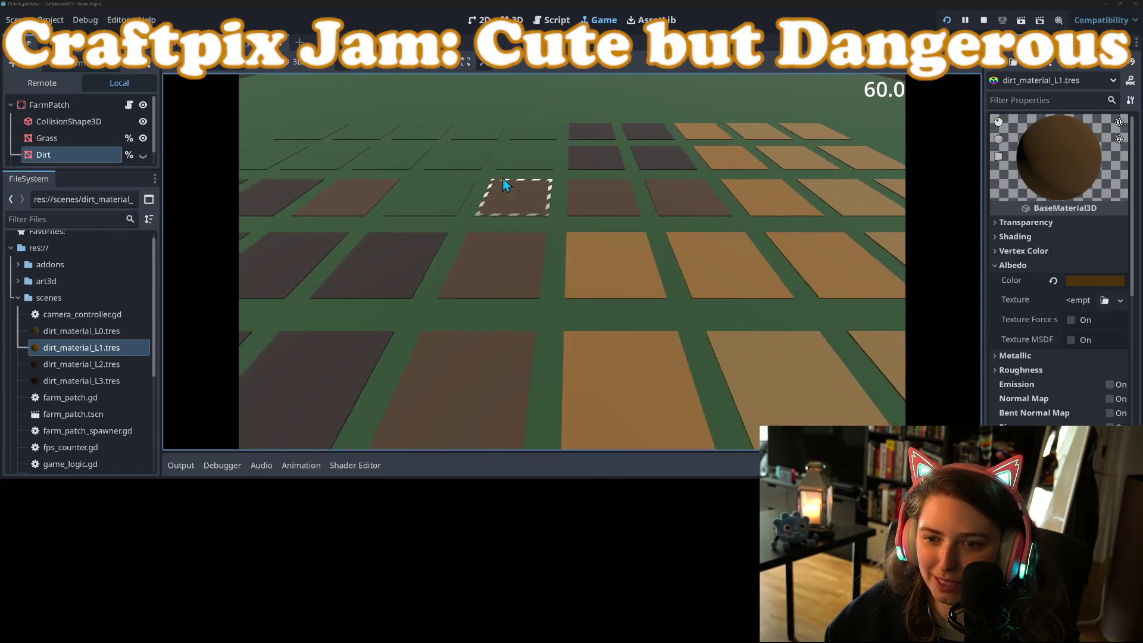
pyautogui.moveTo(502, 178)
pyautogui.mouseDown()
pyautogui.moveTo(550, 149)
pyautogui.moveTo(567, 152)
pyautogui.mouseUp()
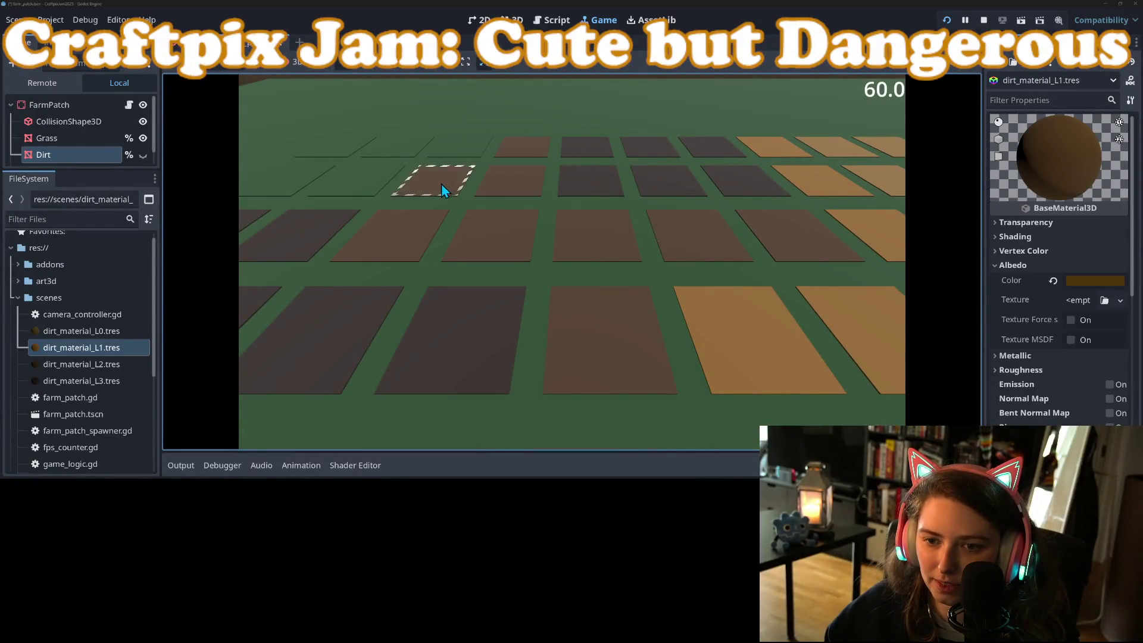
pyautogui.moveTo(375, 189)
pyautogui.mouseDown()
pyautogui.moveTo(385, 170)
pyautogui.moveTo(455, 160)
pyautogui.mouseUp()
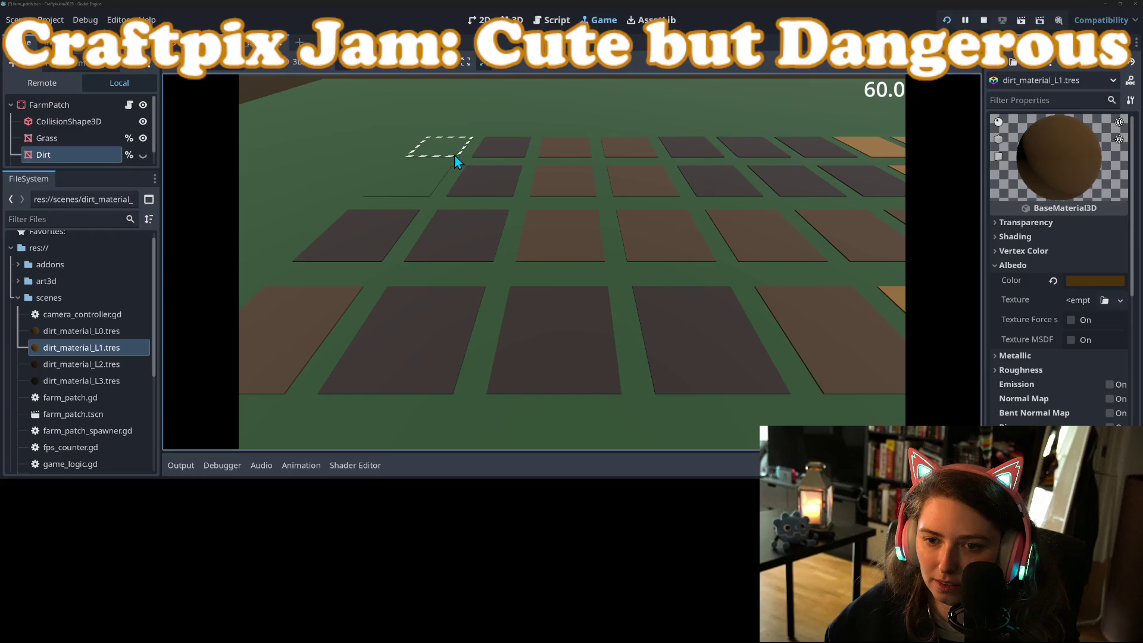
pyautogui.scroll(-2, 480, 222)
pyautogui.moveTo(480, 222); pyautogui.dragTo(517, 230)
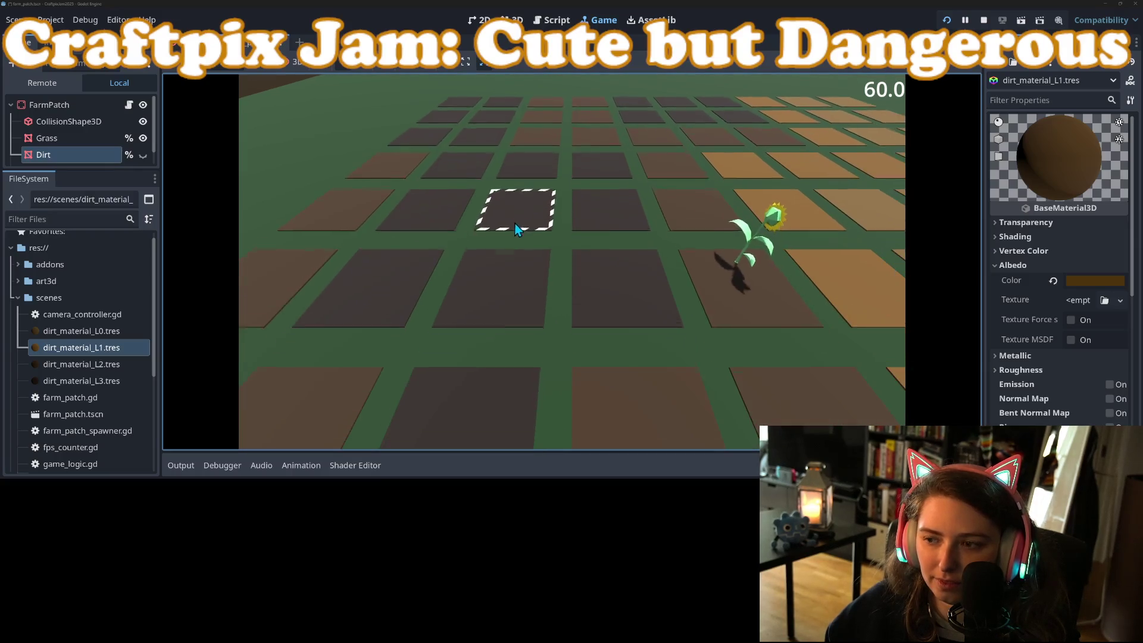
pyautogui.scroll(-3, 617, 252)
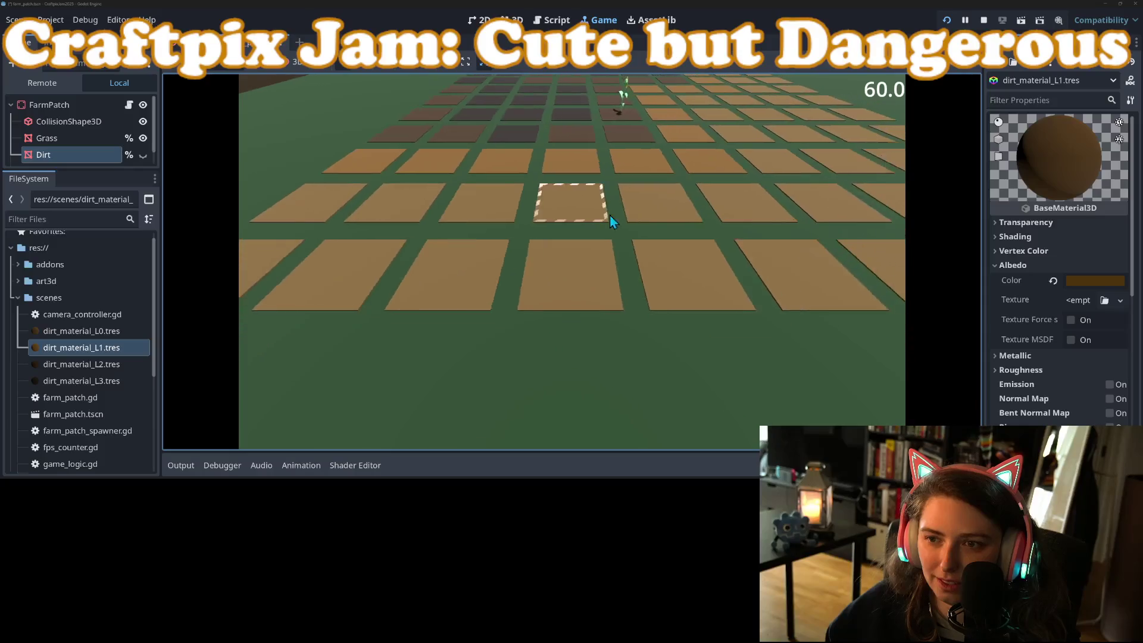
pyautogui.scroll(-2, 610, 216)
pyautogui.scroll(4, 596, 190)
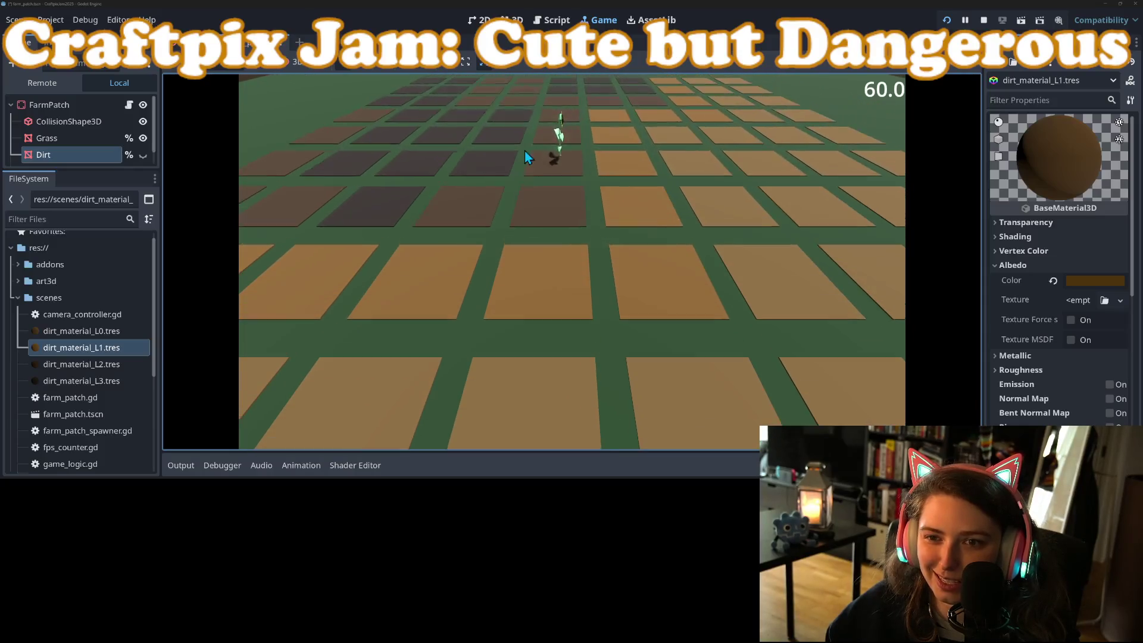
pyautogui.scroll(-3, 579, 151)
# Restart the game and dig plots near the field's far corner, up to cell (9, 9)
pyautogui.press('F5')
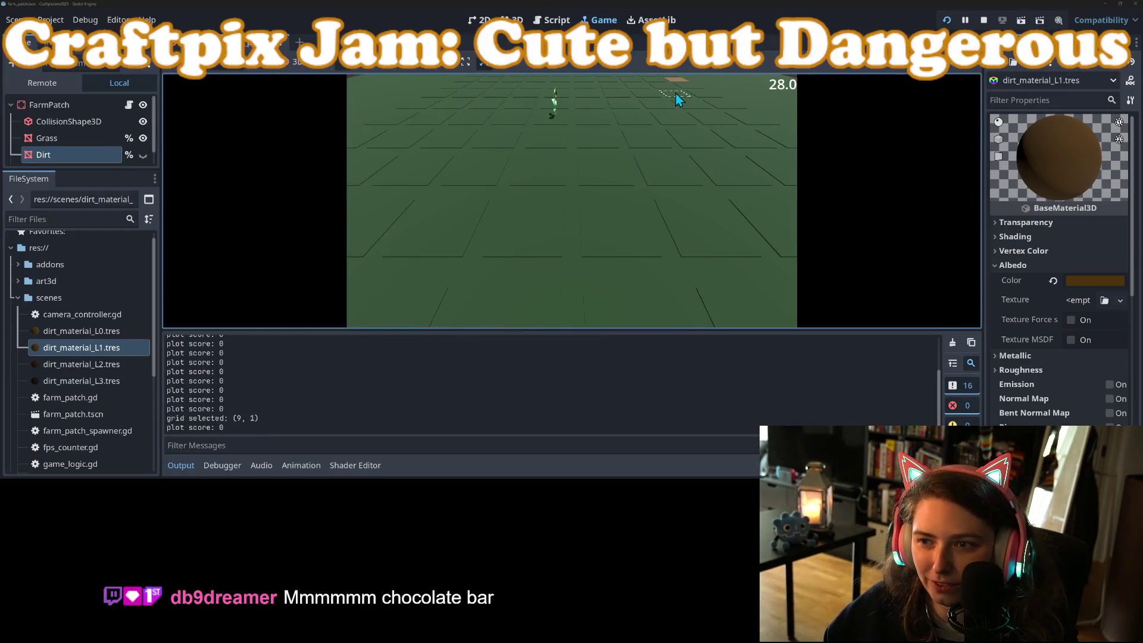
pyautogui.click(677, 94)
pyautogui.click(661, 143)
pyautogui.click(722, 185)
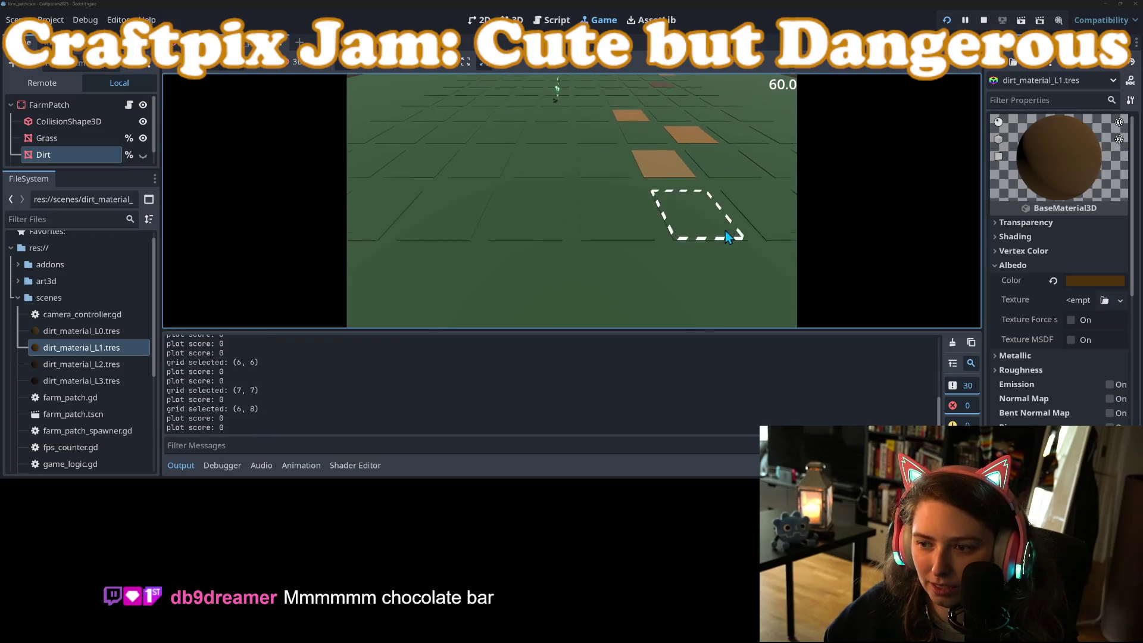
pyautogui.click(734, 173)
pyautogui.click(695, 187)
pyautogui.click(758, 231)
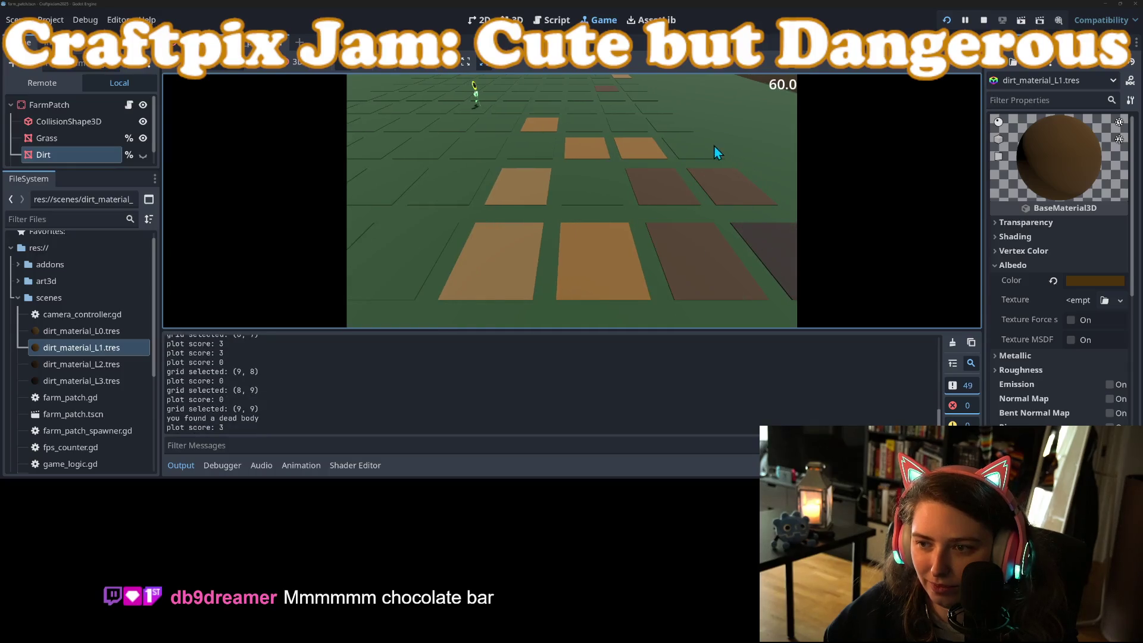
# Dig plots along columns 2–3, near the character and at cell (0, 7), then stop the game
pyautogui.click(477, 95)
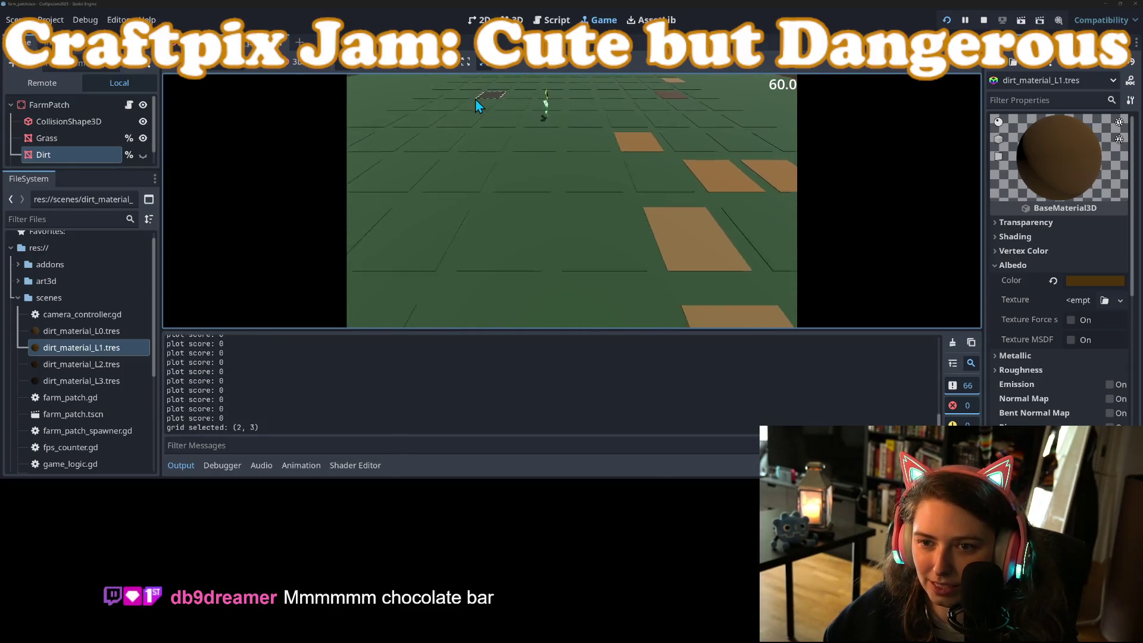
pyautogui.click(497, 141)
pyautogui.click(447, 238)
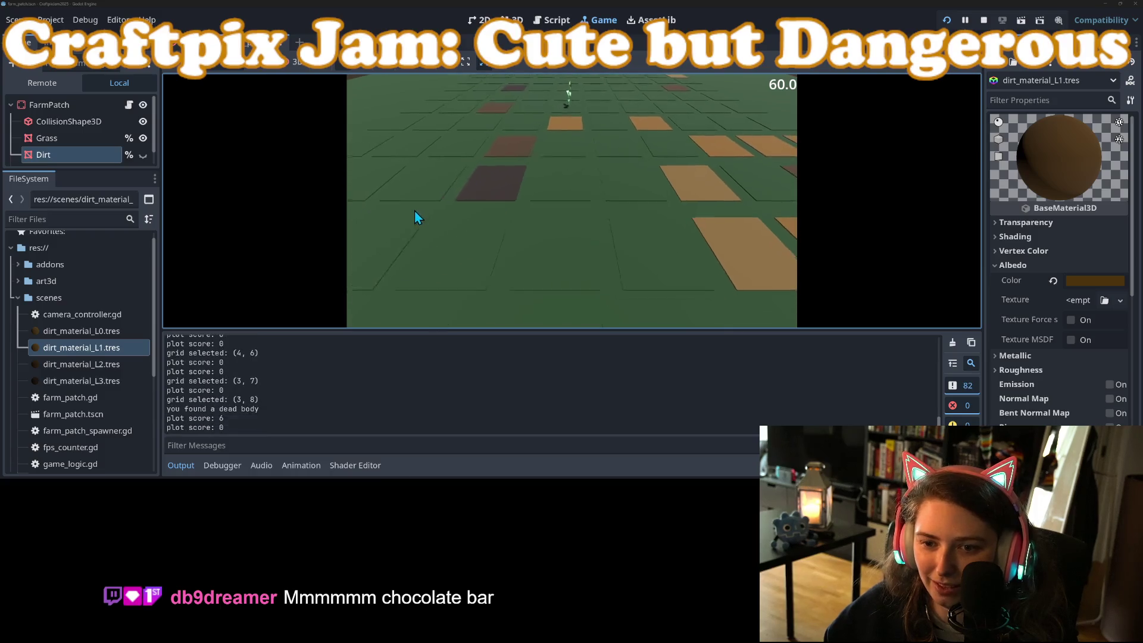
pyautogui.click(498, 222)
pyautogui.click(567, 167)
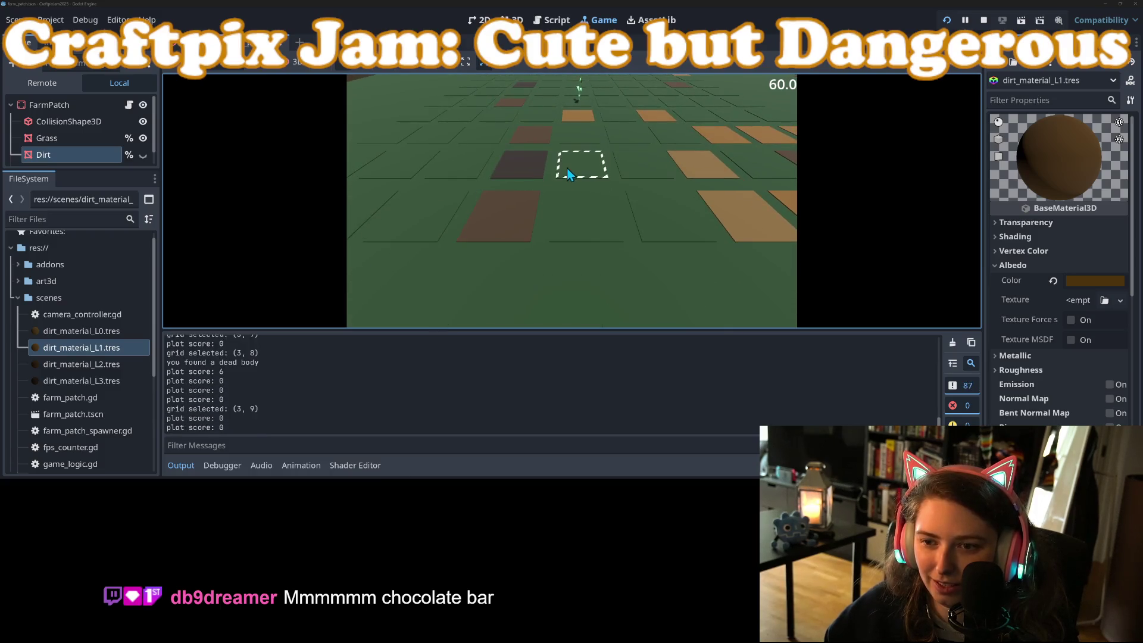
pyautogui.click(457, 210)
pyautogui.click(466, 162)
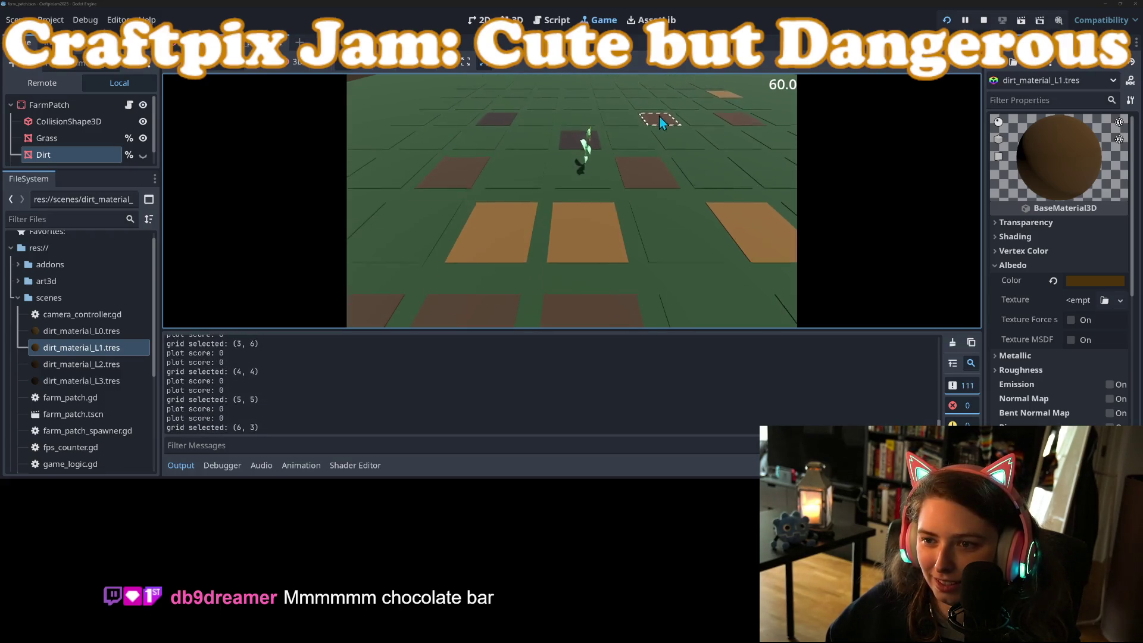
pyautogui.click(631, 138)
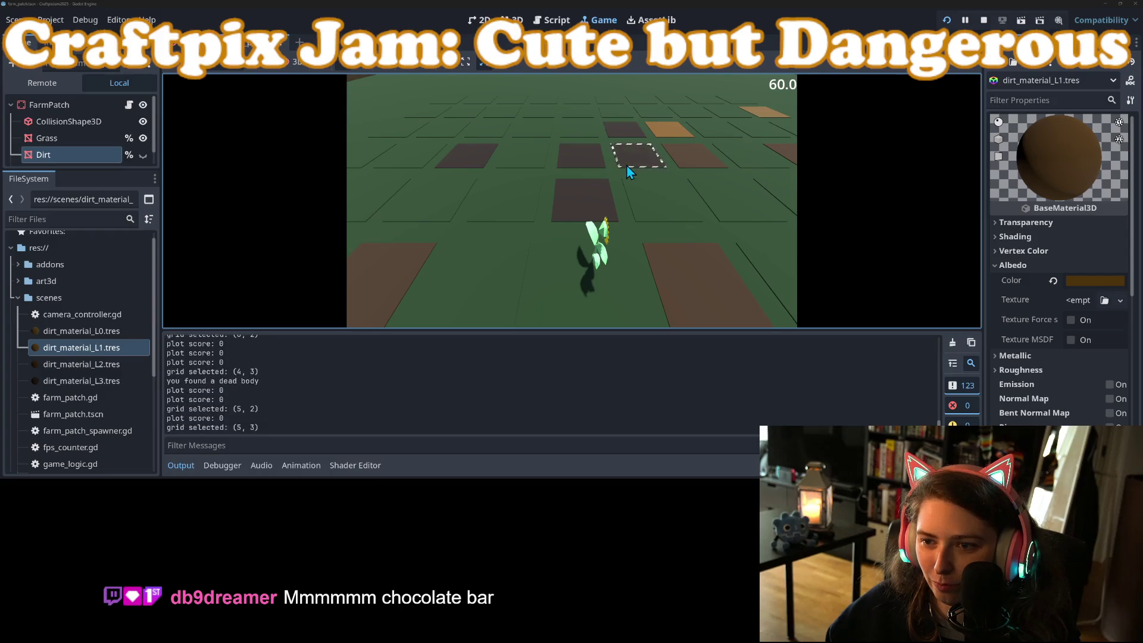
pyautogui.click(684, 162)
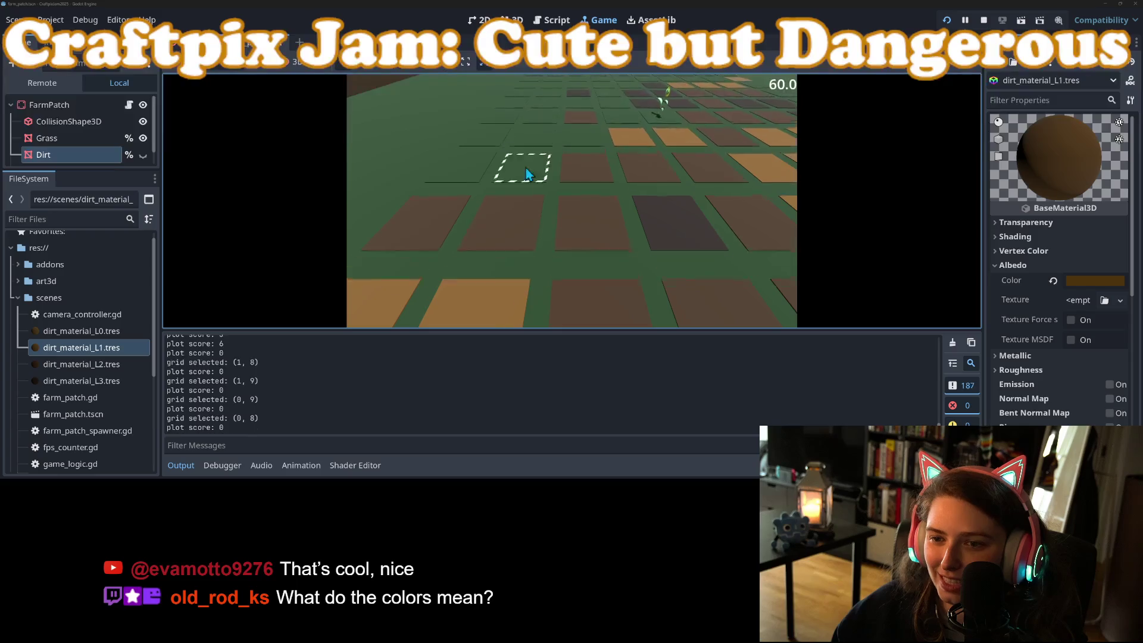
pyautogui.click(455, 201)
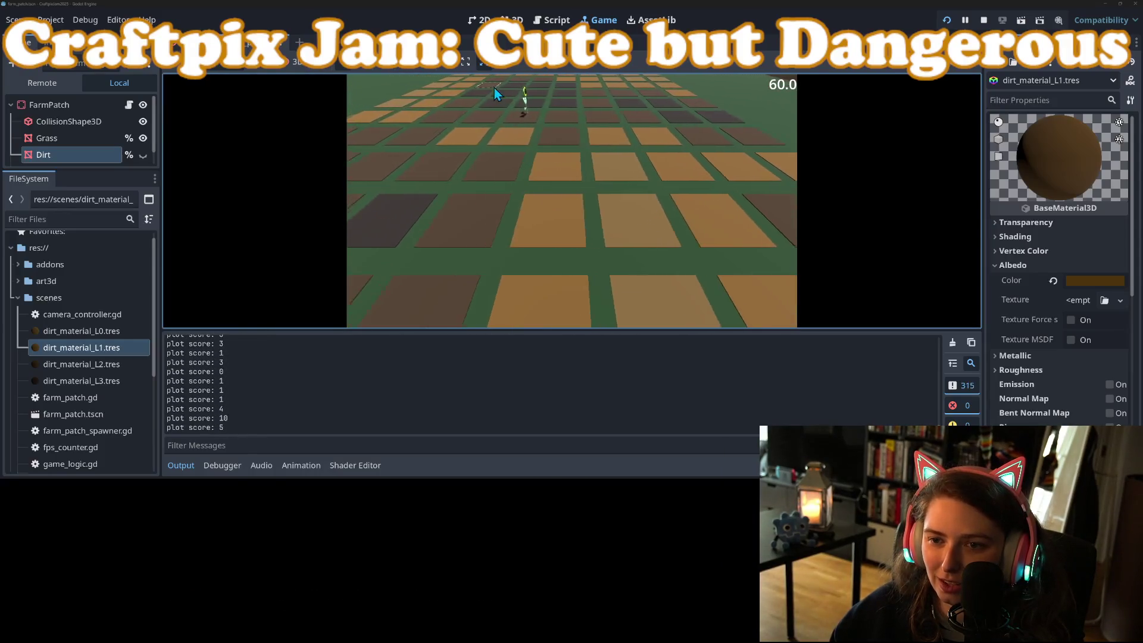
pyautogui.click(984, 20)
# In the world scene, move the sunflower node out of Env to the end of the scene tree
pyautogui.click(512, 20)
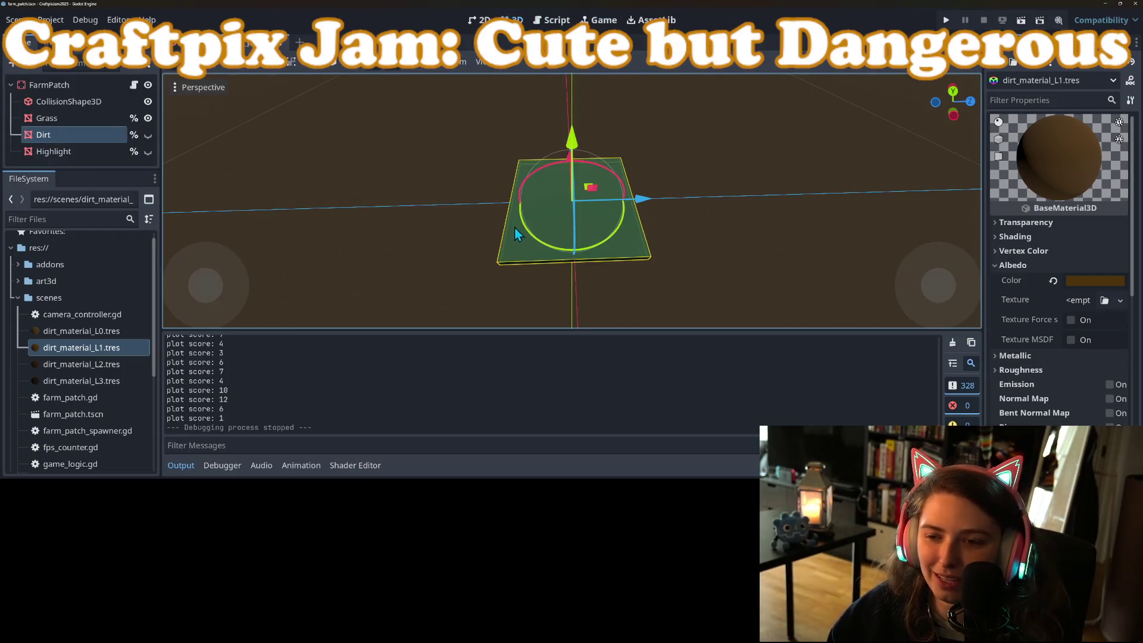
pyautogui.hotkey('ctrl', 'Tab')
pyautogui.scroll(-3, 568, 244)
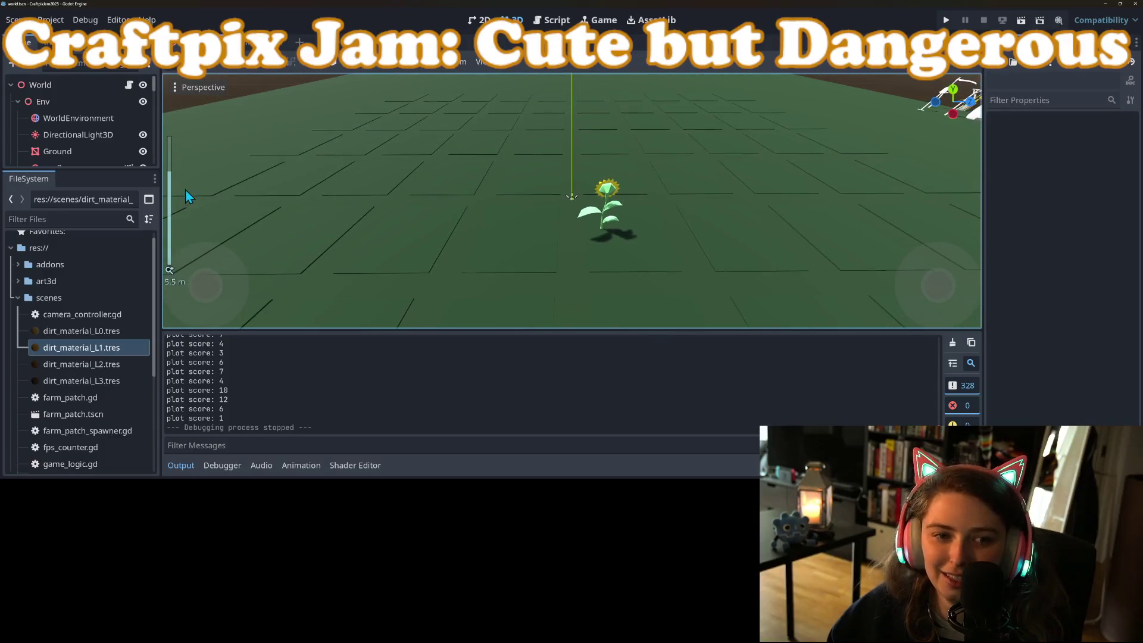
pyautogui.moveTo(109, 174); pyautogui.dragTo(109, 302)
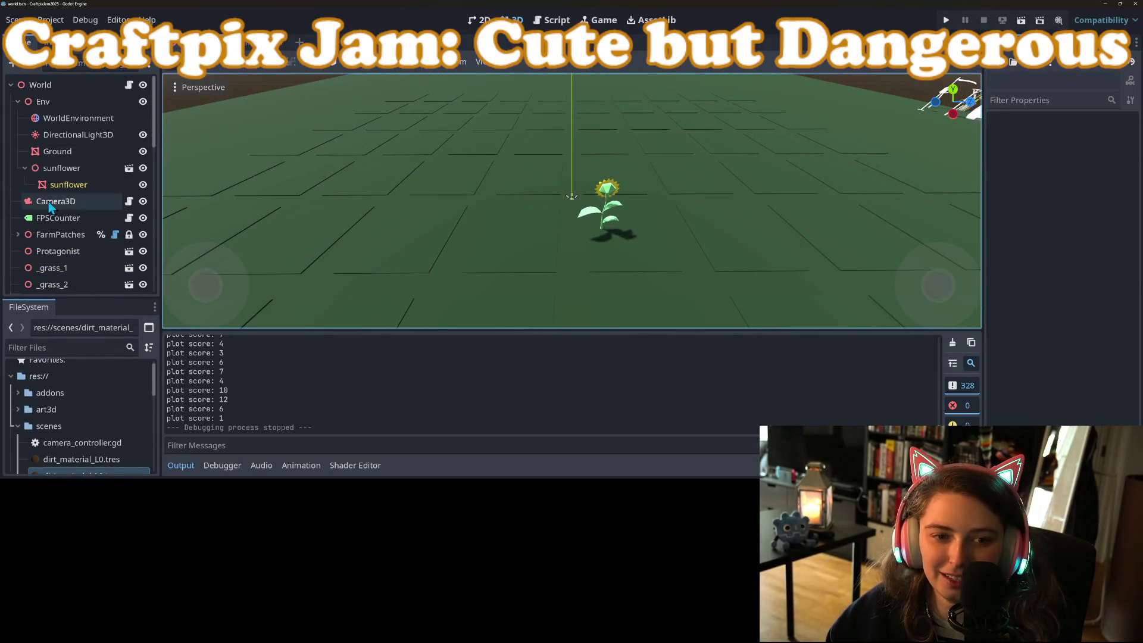
pyautogui.click(48, 173)
pyautogui.moveTo(46, 175)
pyautogui.mouseDown()
pyautogui.moveTo(53, 301)
pyautogui.moveTo(55, 290)
pyautogui.mouseUp()
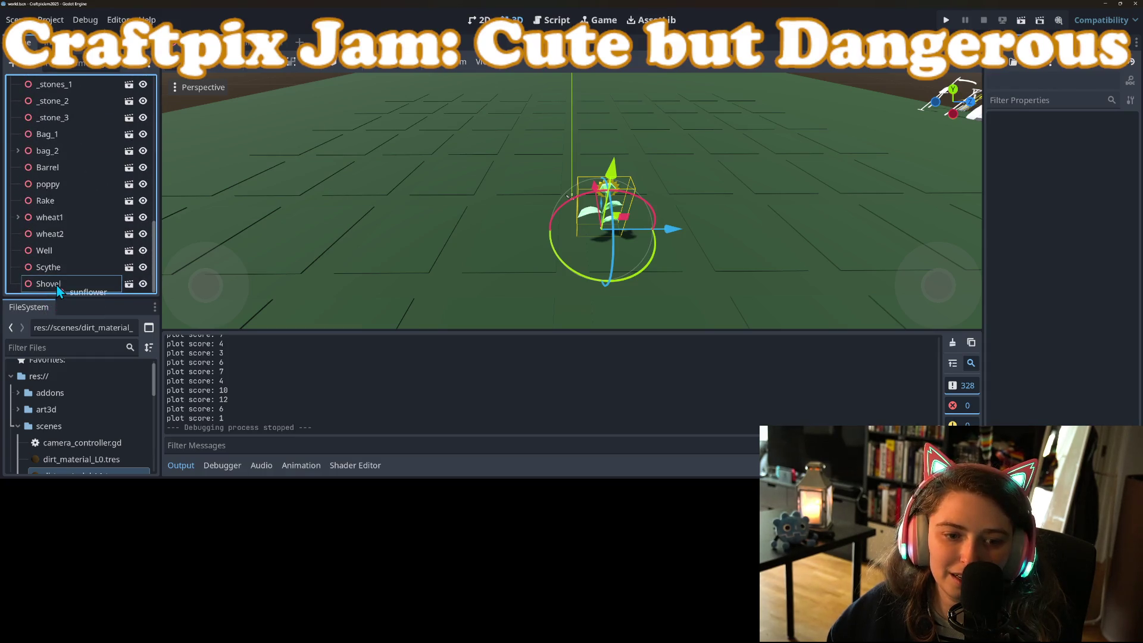
# Shift the sunflower about 17.8 units along Z and save world.tscn
pyautogui.scroll(-5, 519, 280)
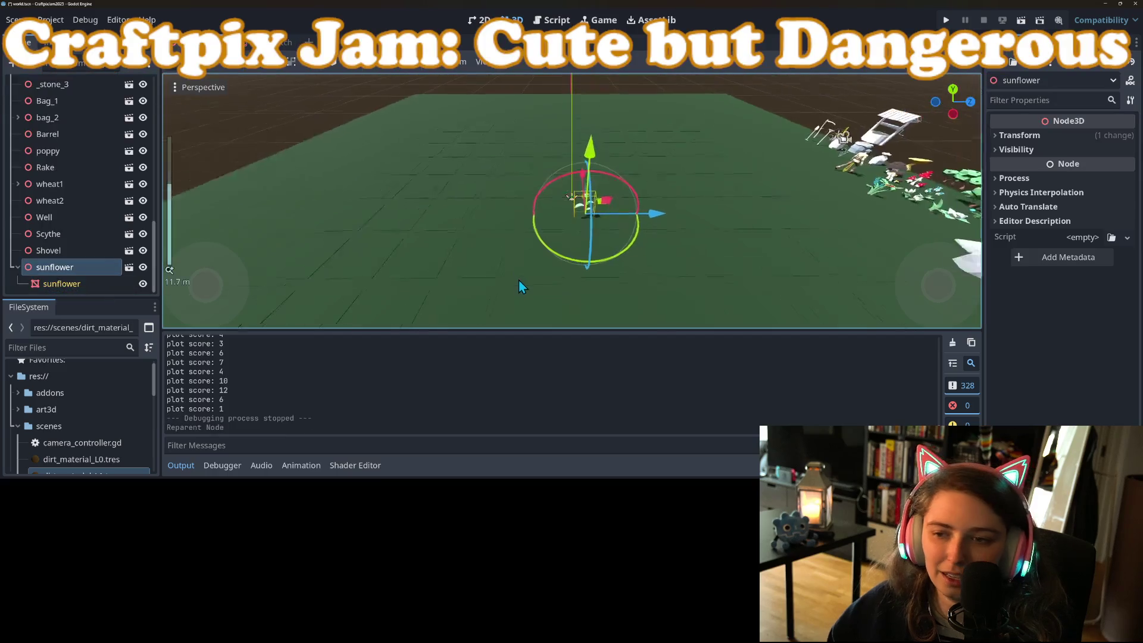
pyautogui.moveTo(655, 213); pyautogui.dragTo(955, 217)
pyautogui.hotkey('ctrl', 's')
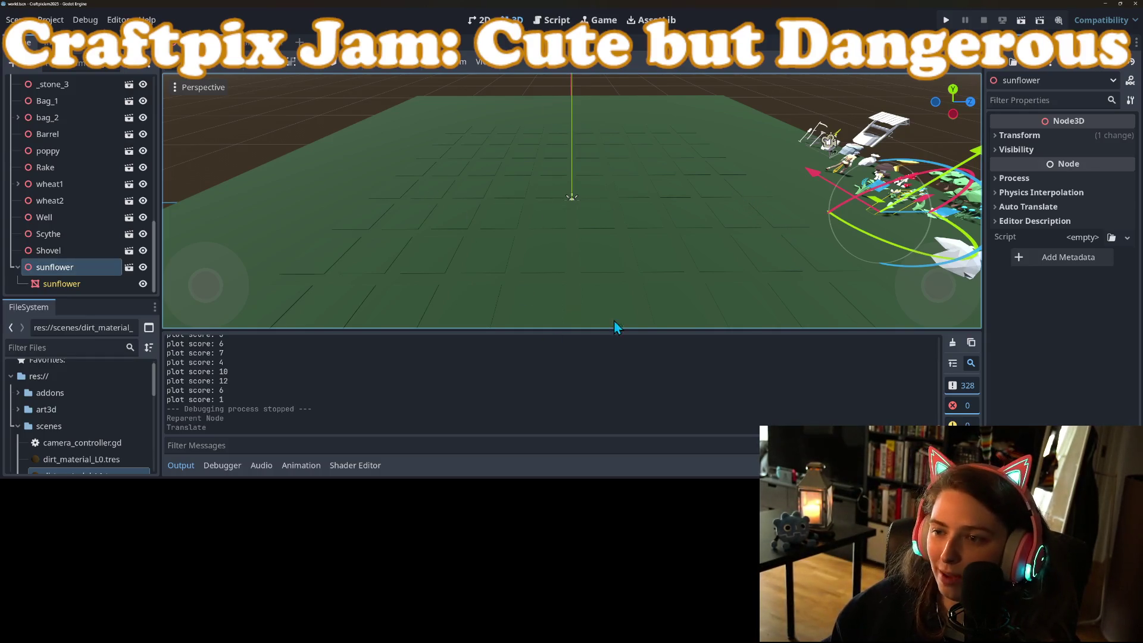
# Zoom and orbit the 3D view to look across the field
pyautogui.scroll(-5, 663, 280)
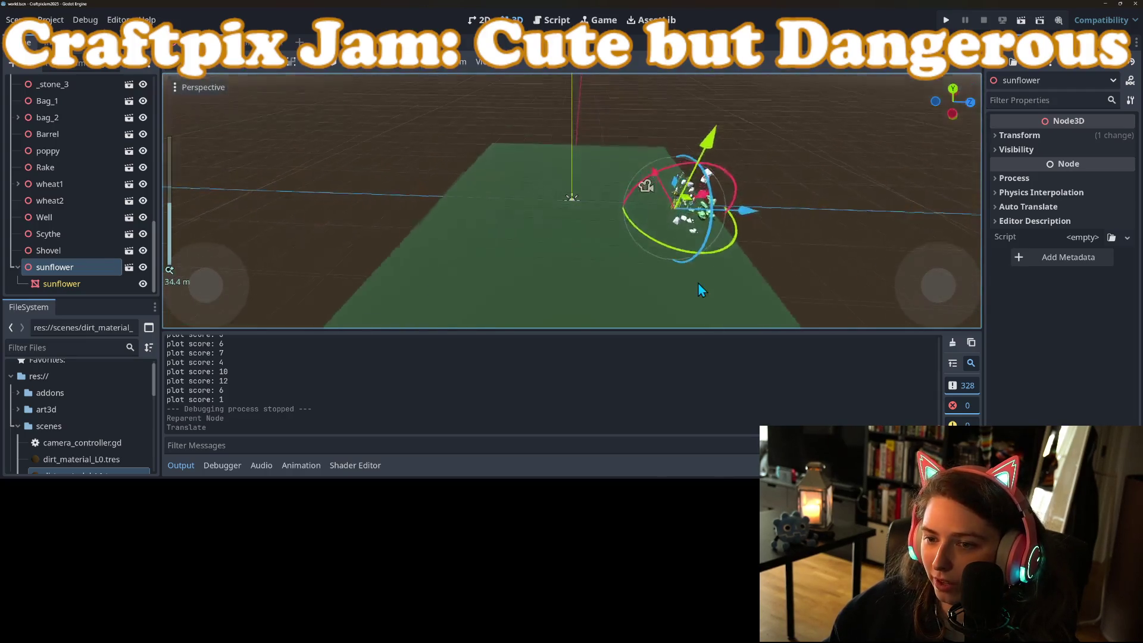
pyautogui.scroll(5, 648, 268)
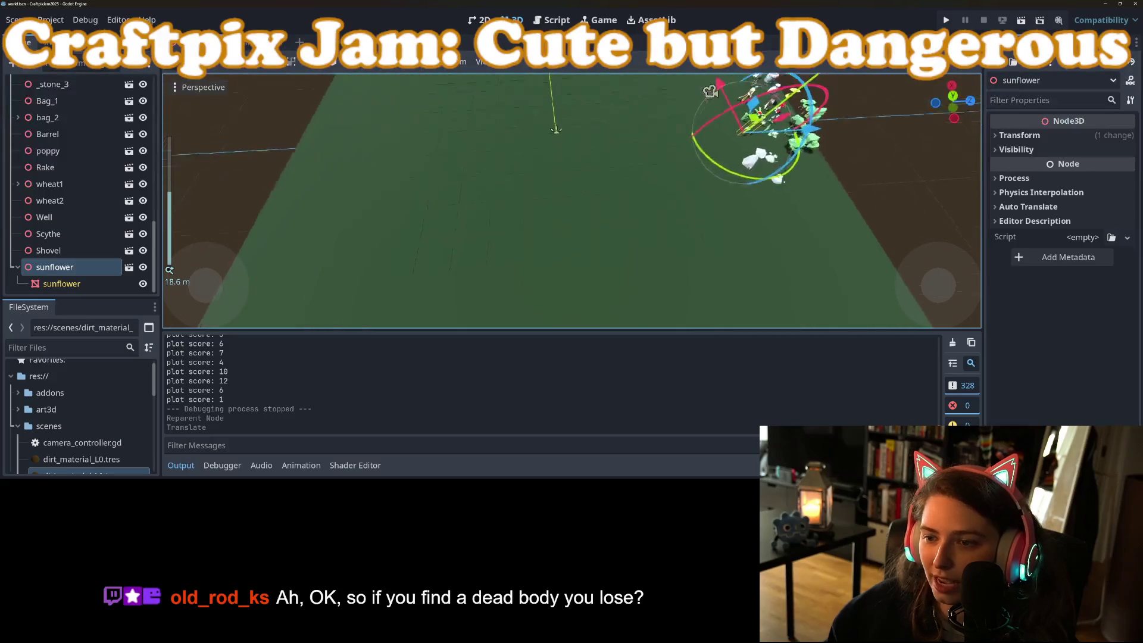
pyautogui.scroll(-4, 661, 274)
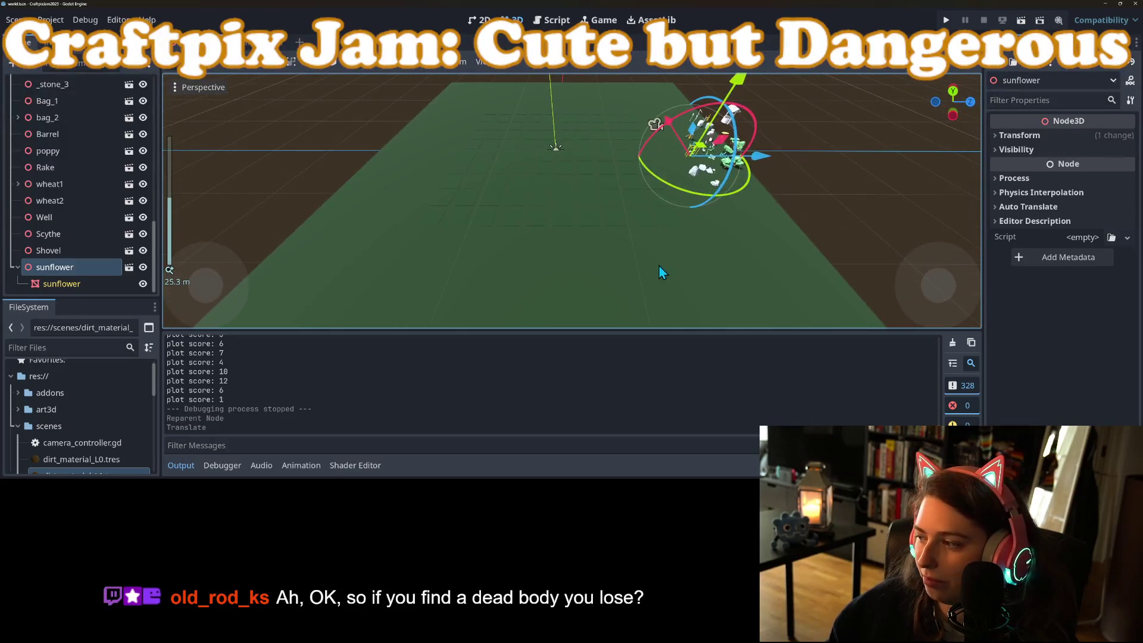
pyautogui.scroll(3, 659, 266)
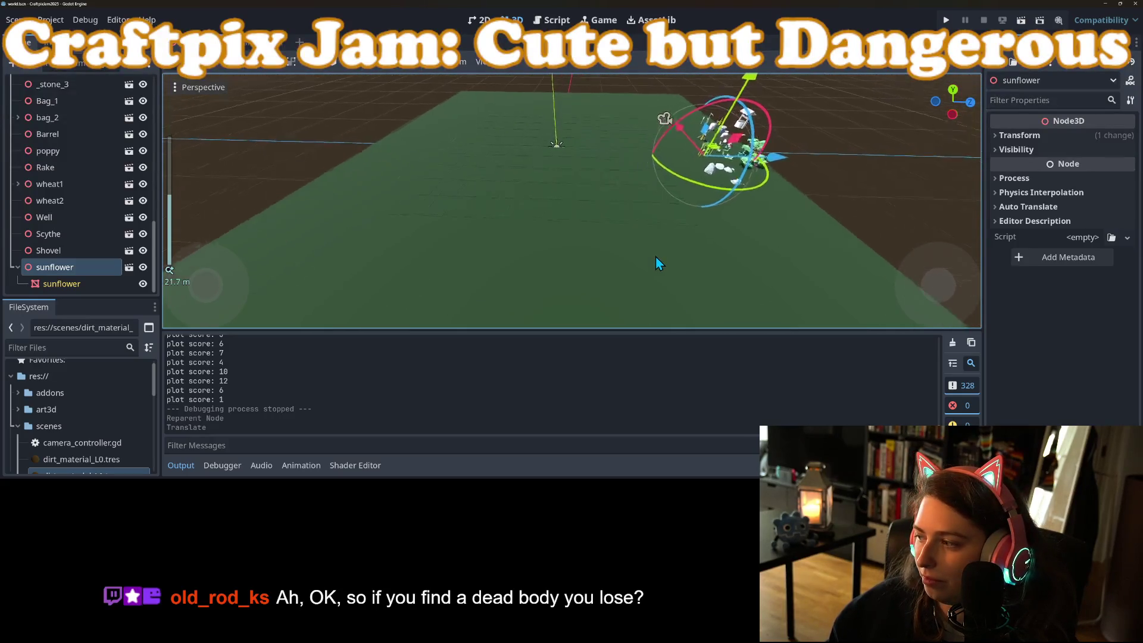
pyautogui.moveTo(659, 267)
pyautogui.mouseDown()
pyautogui.moveTo(664, 291)
pyautogui.moveTo(673, 254)
pyautogui.mouseUp()
pyautogui.scroll(2, 669, 262)
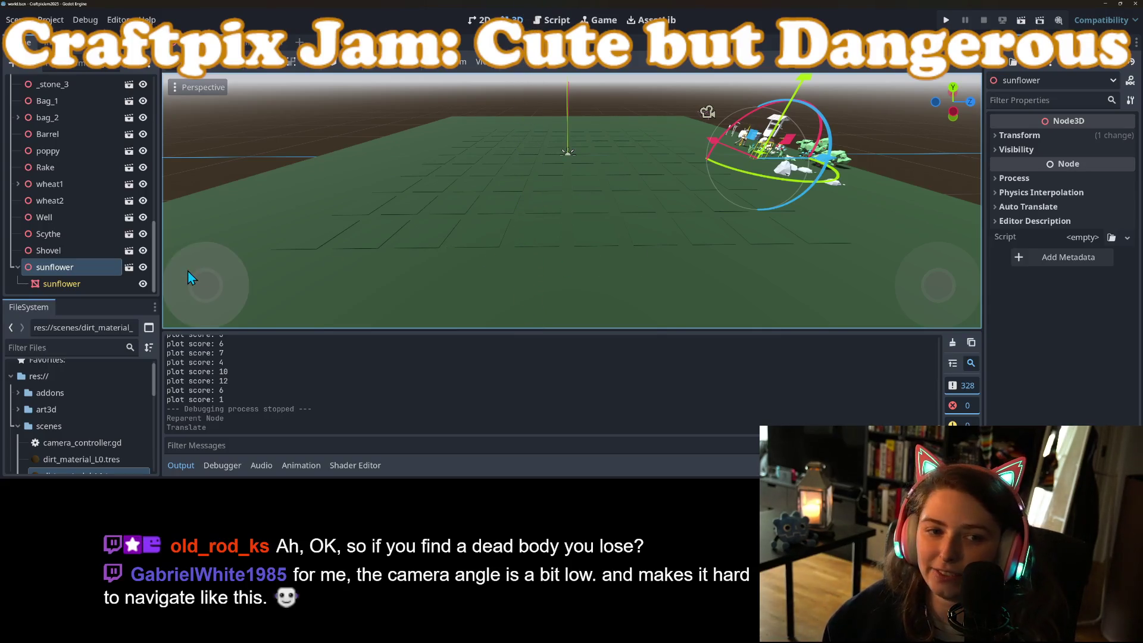
pyautogui.scroll(10, 48, 267)
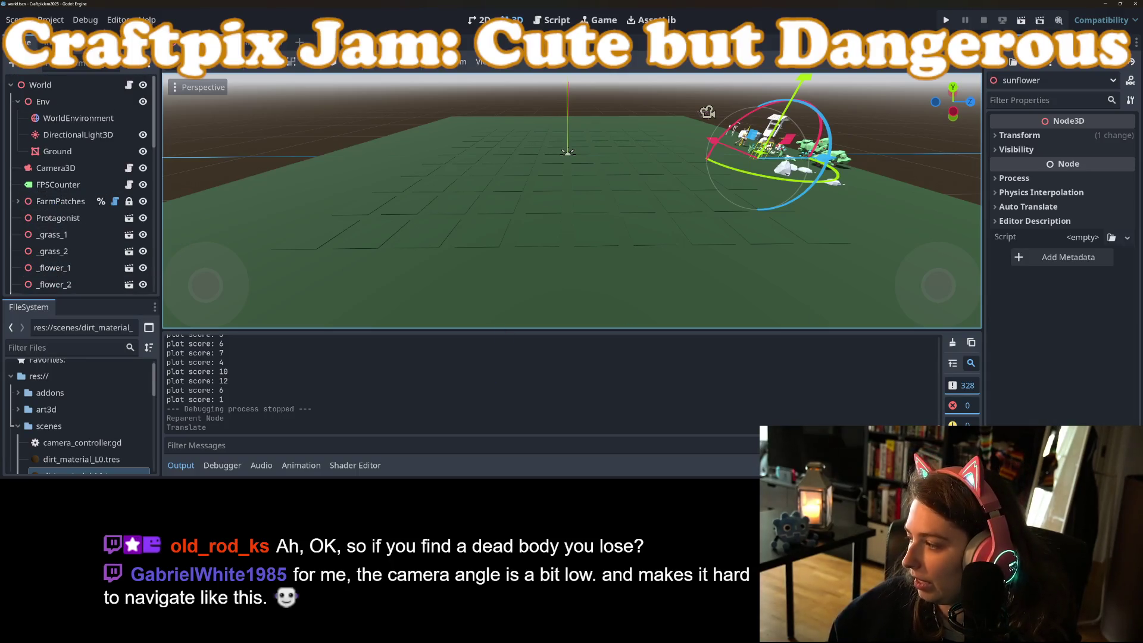
pyautogui.hotkey('alt', 'Tab')
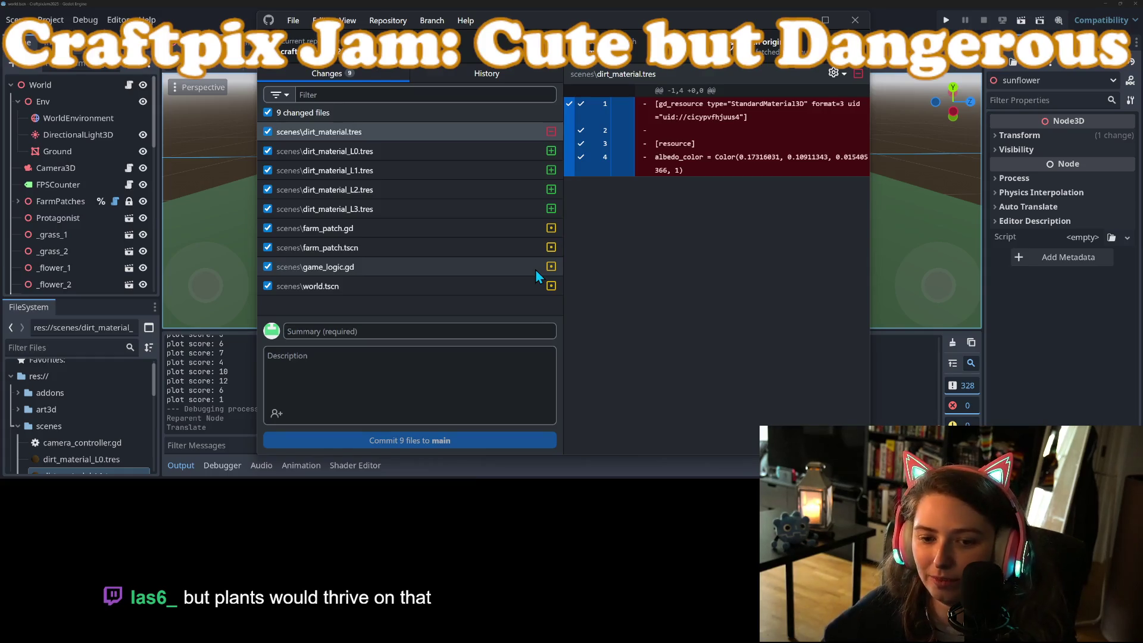
# Commit all nine changed files to main with the summary 'adds logic to change color o,'
pyautogui.click(484, 327)
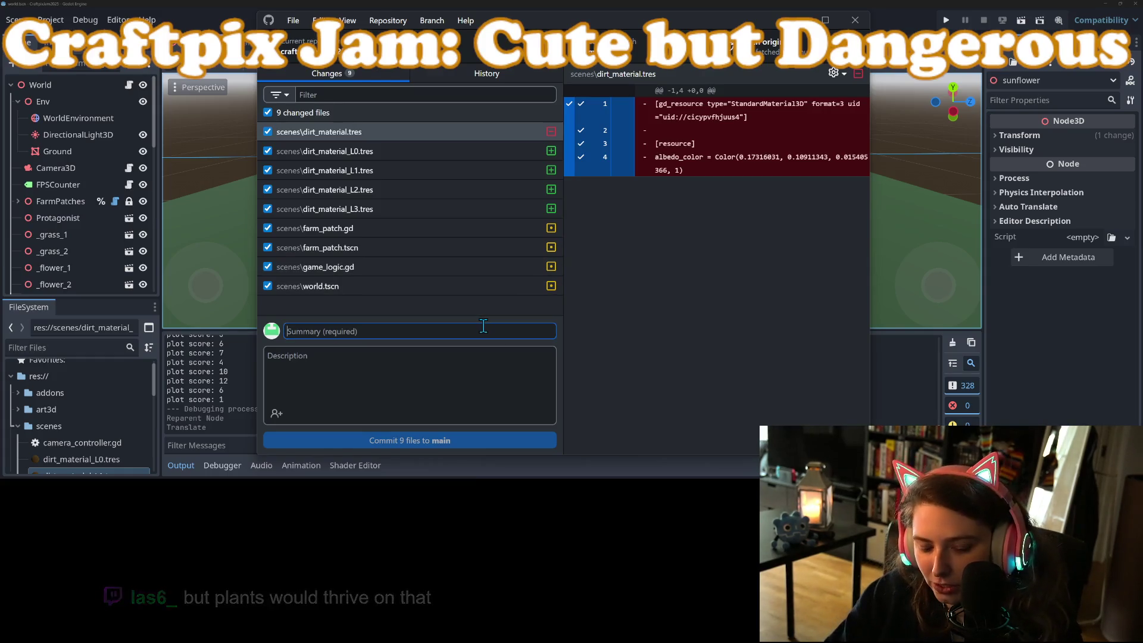
pyautogui.write('adds ')
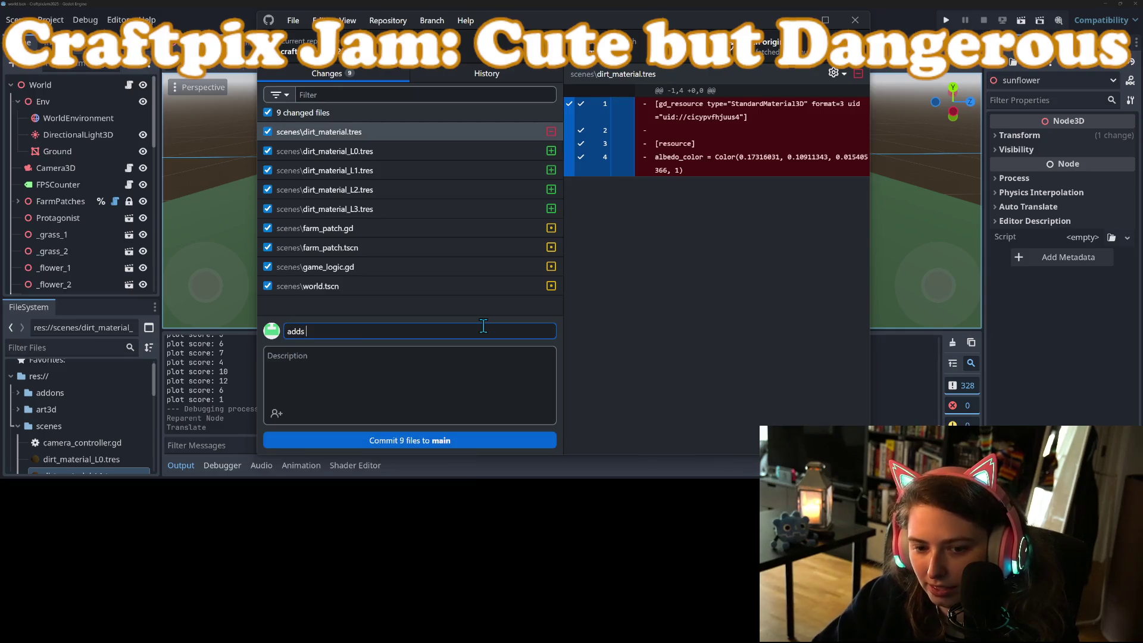
pyautogui.write('logic to change')
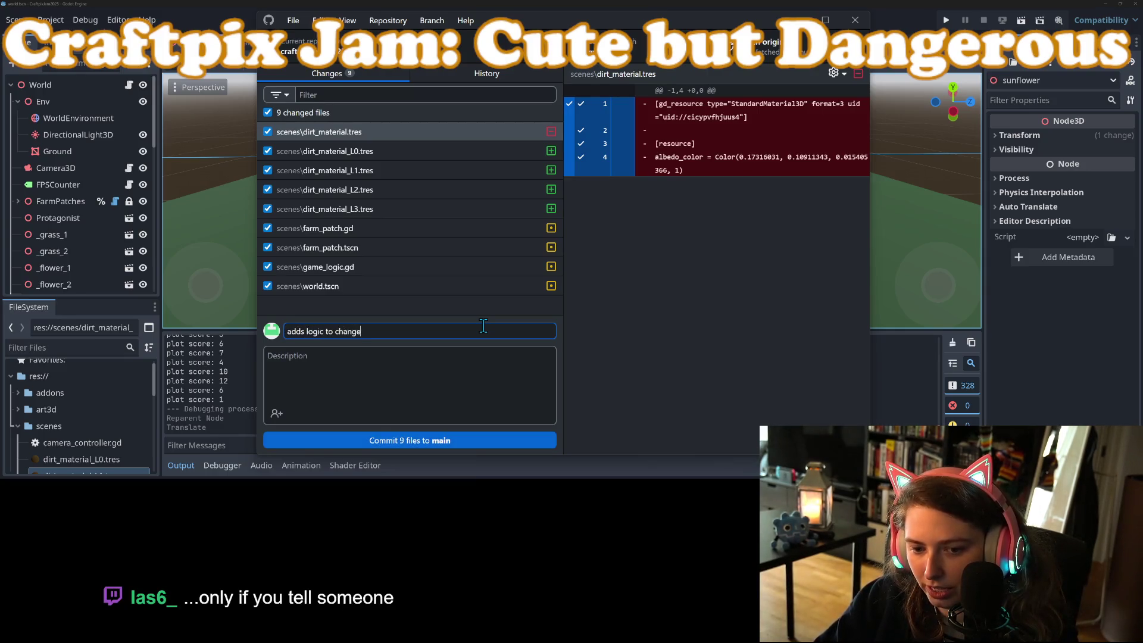
pyautogui.write(' color of dirt based on scop')
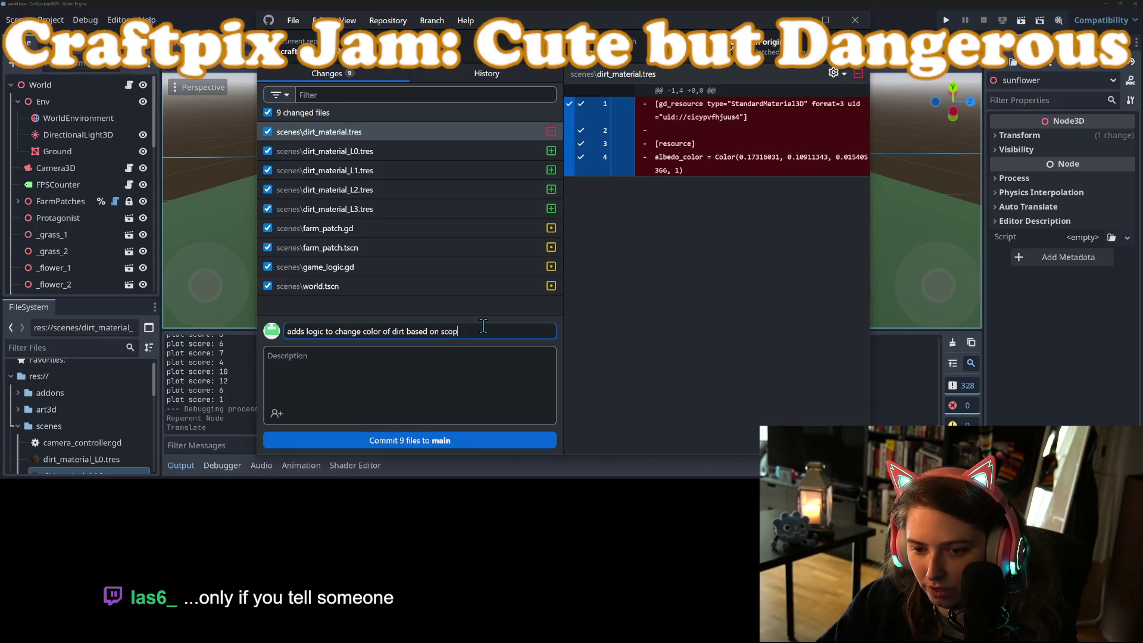
pyautogui.press('BackSpace')
pyautogui.write('re, prox to dead body')
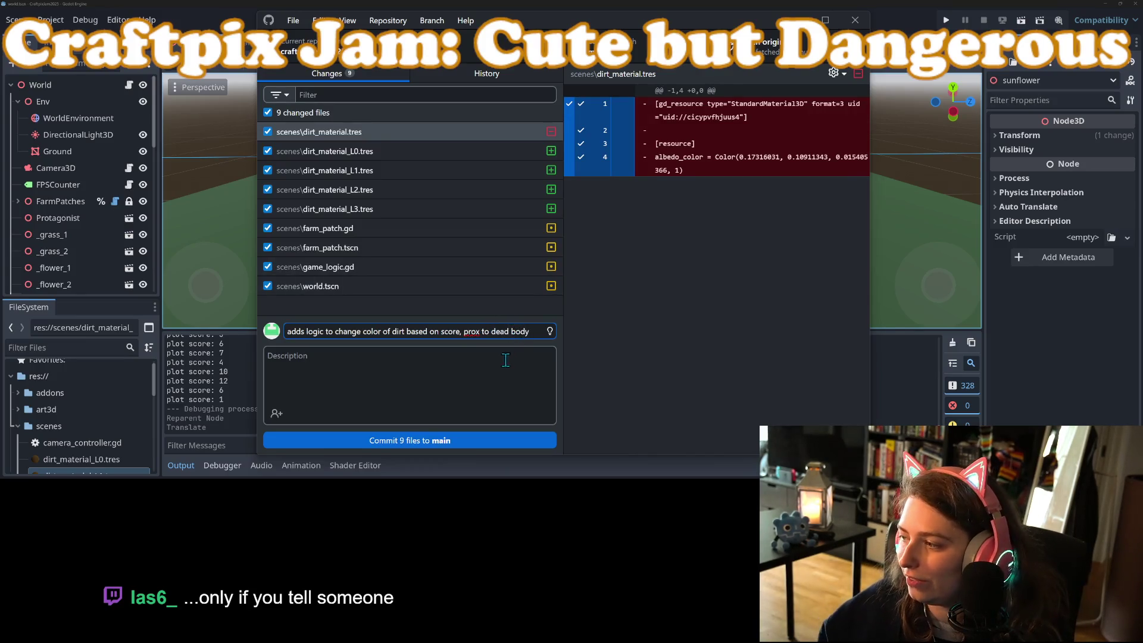
pyautogui.click(481, 440)
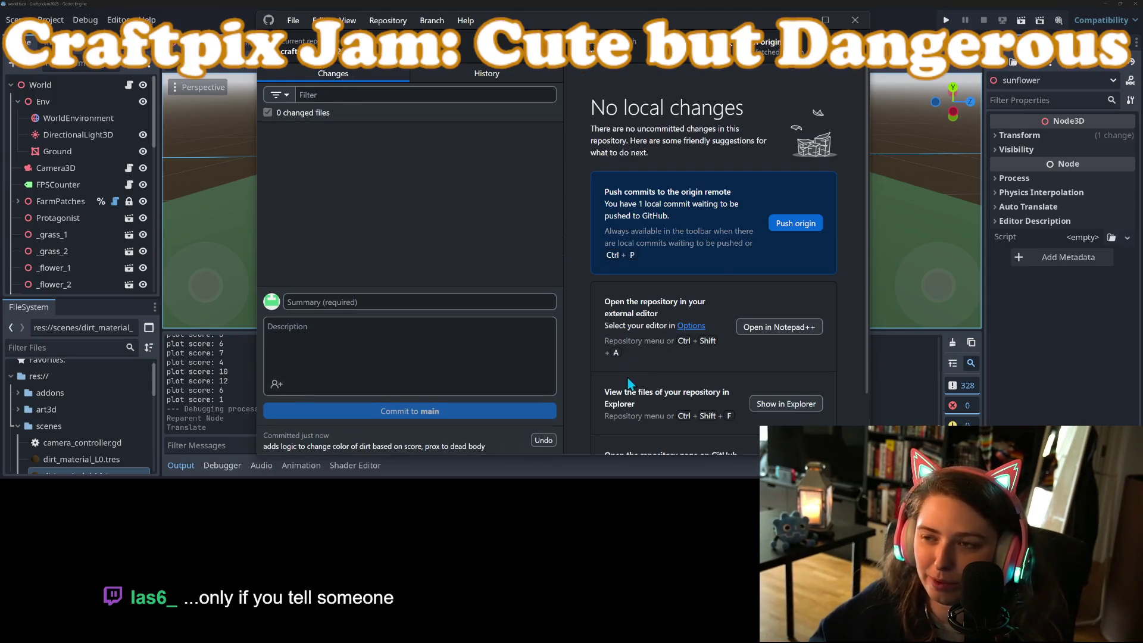
pyautogui.click(903, 25)
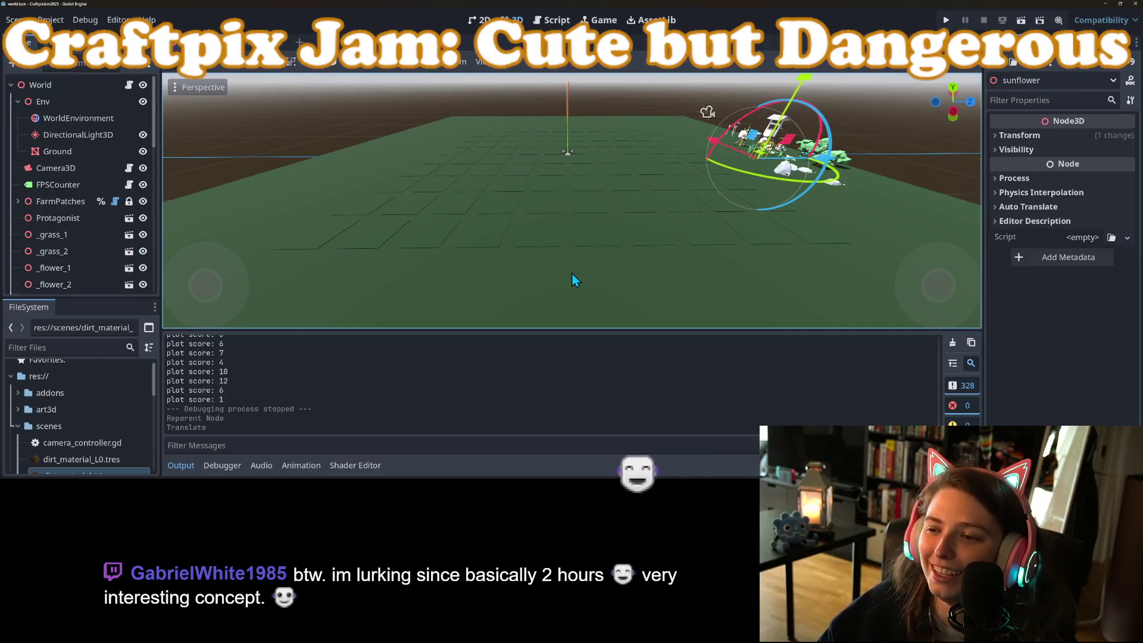
# Collapse the Output panel and zoom in on the 3D farm field
pyautogui.click(193, 472)
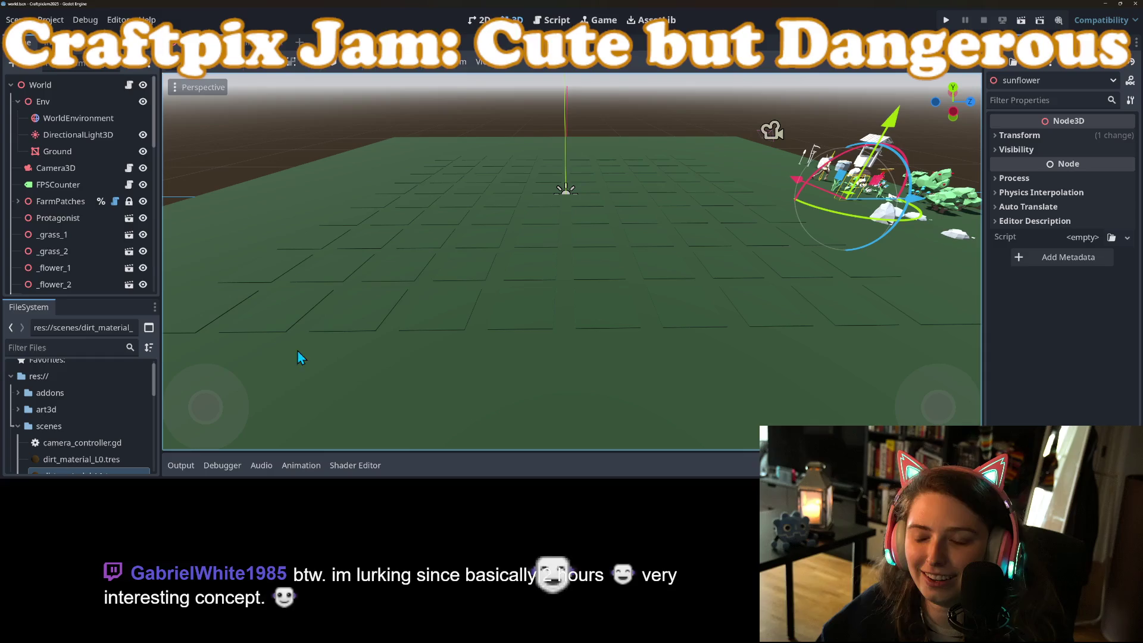
pyautogui.scroll(2, 395, 283)
pyautogui.scroll(2, 394, 284)
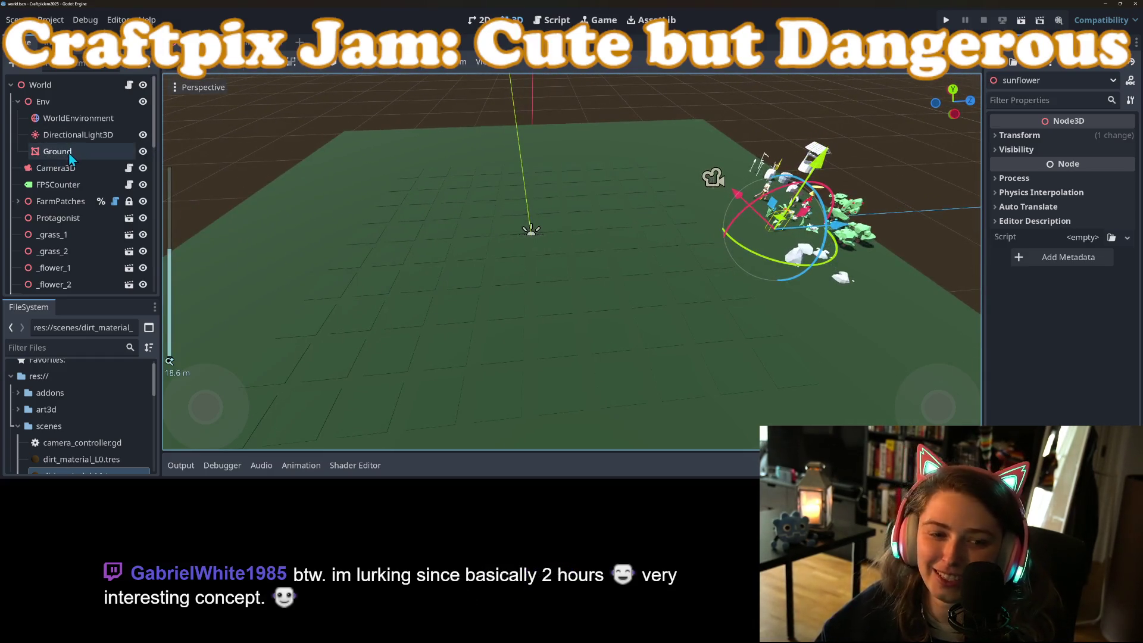
# Open game_logic.gd and place the caret at the _body_found call
pyautogui.click(129, 87)
pyautogui.scroll(3, 471, 210)
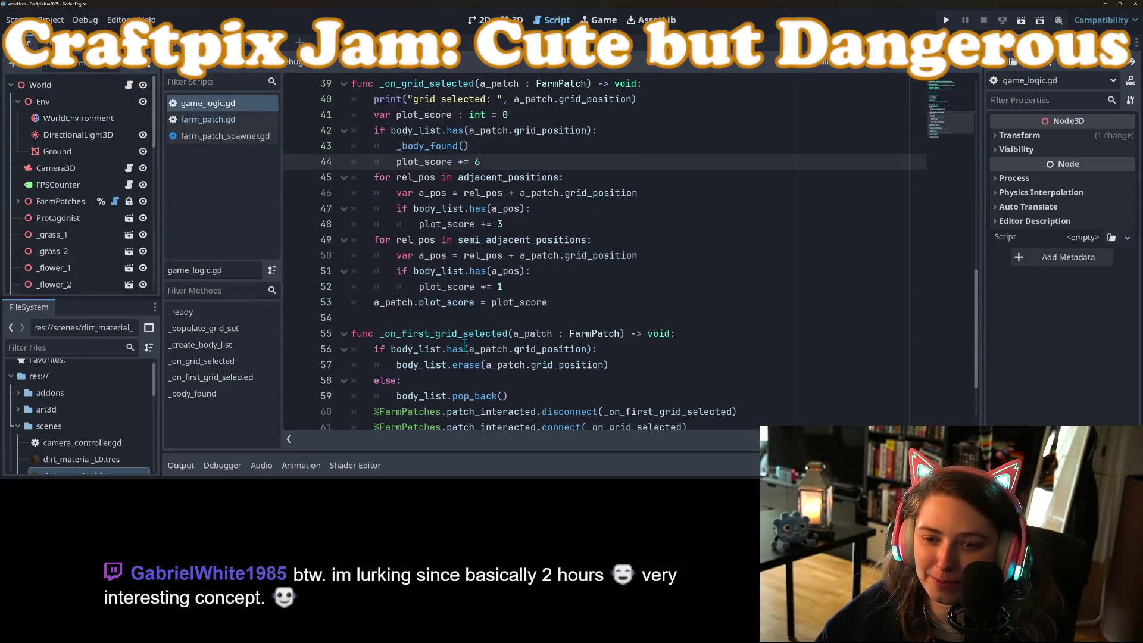
pyautogui.click(470, 209)
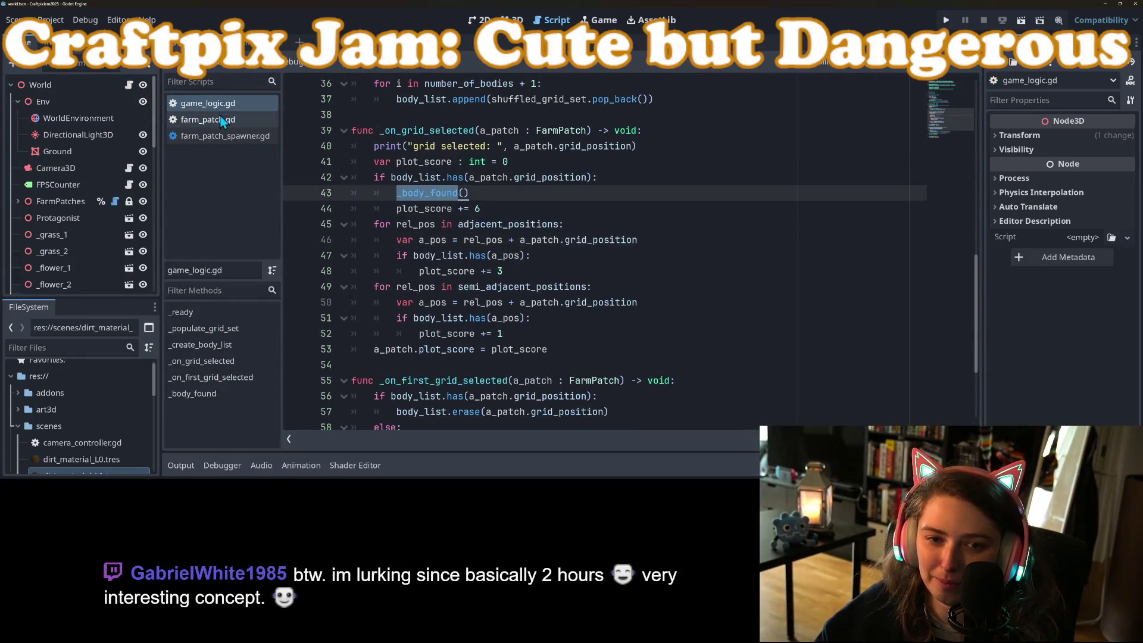
# Add 'var has_dead_body : bool = false' to farm_patch.gd after plot_score and save it
pyautogui.click(208, 119)
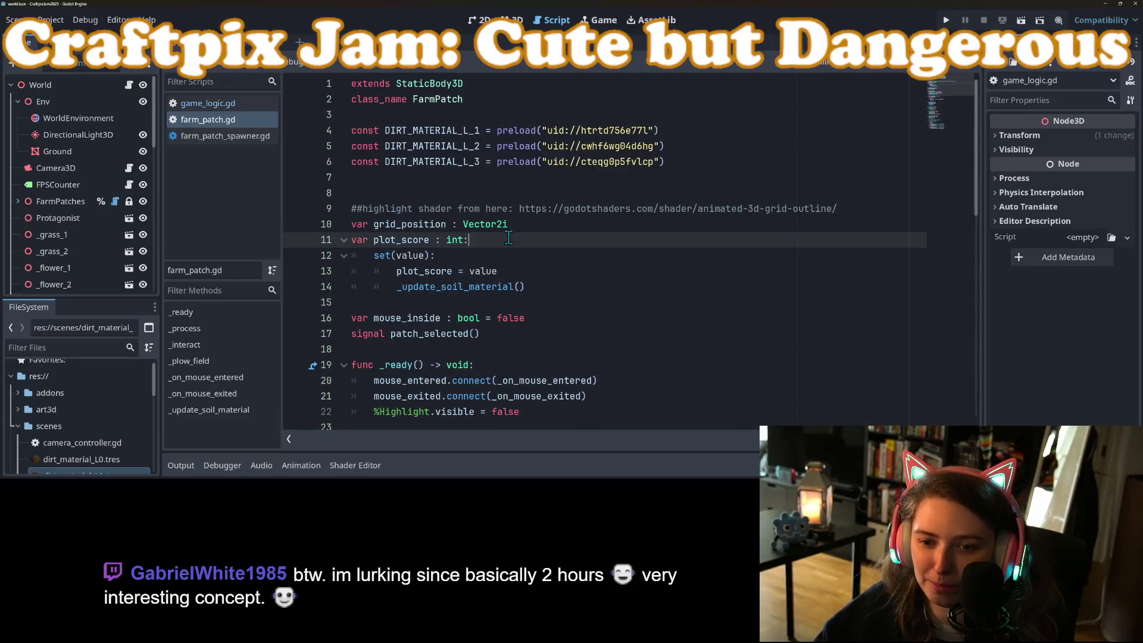
pyautogui.click(568, 304)
pyautogui.press('Return')
pyautogui.write('var has_dead')
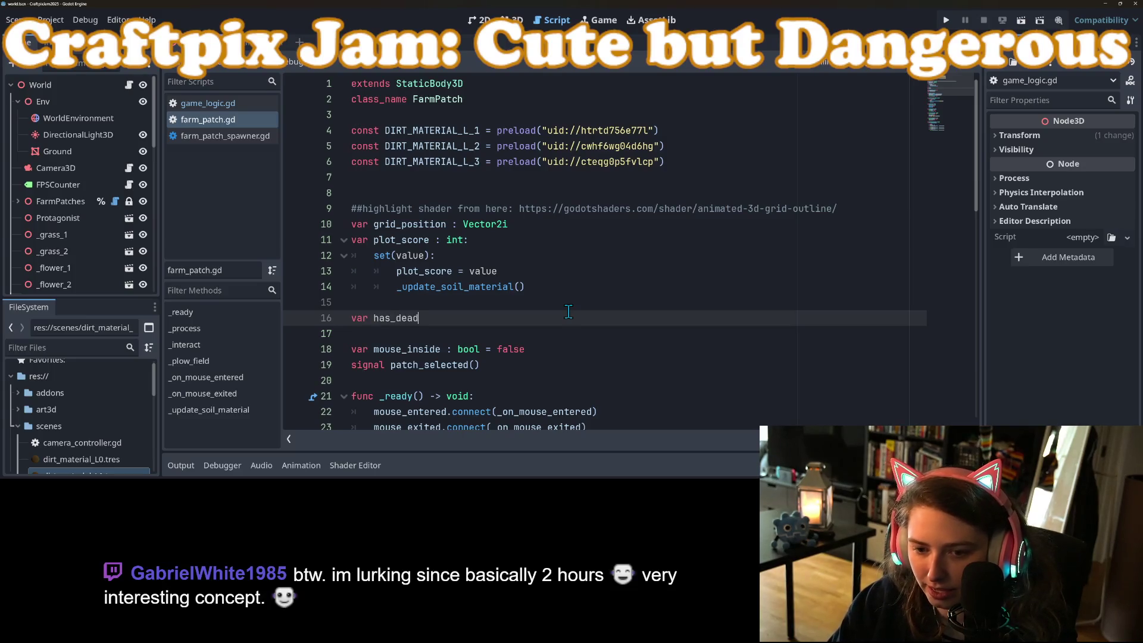
pyautogui.write('_body')
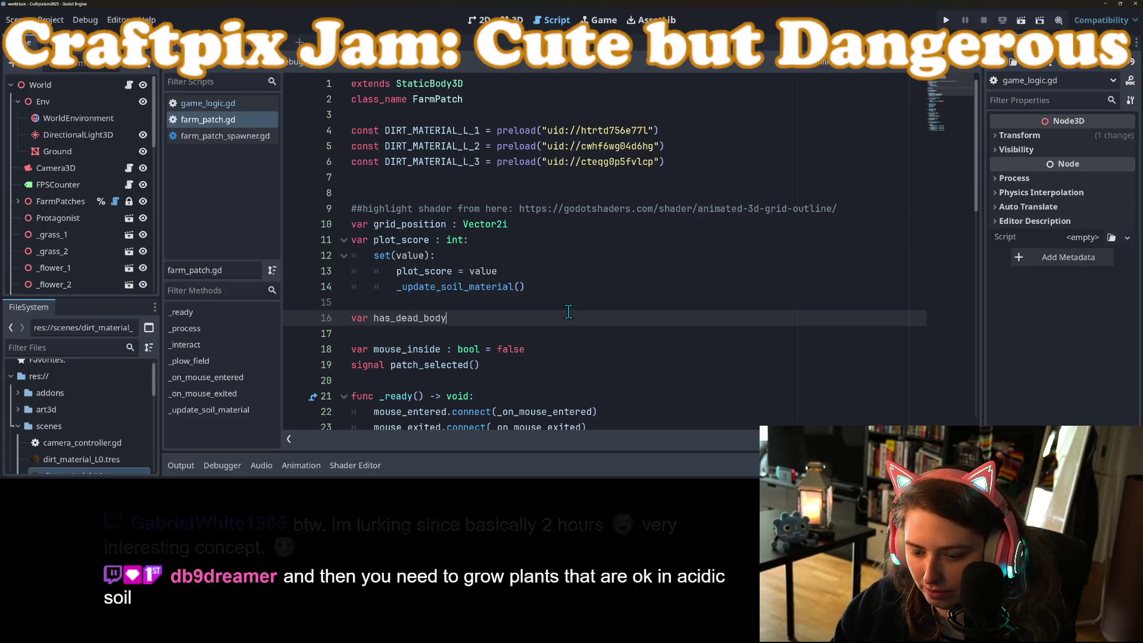
pyautogui.write(' : bool =')
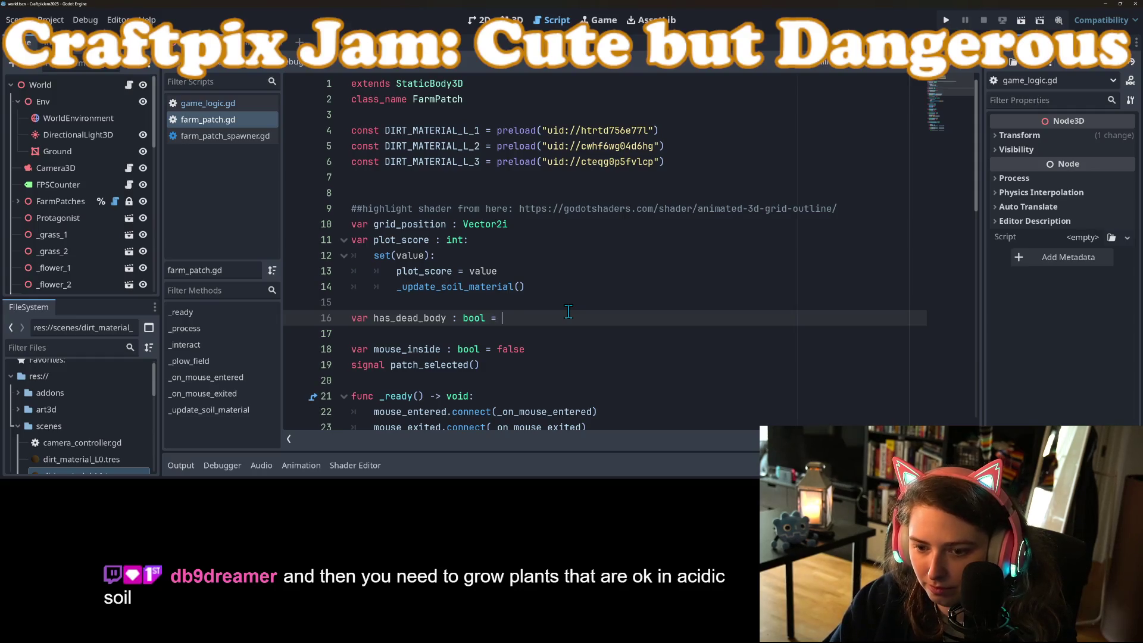
pyautogui.press('BackSpace')
pyautogui.press('BackSpace')
pyautogui.press('BackSpace')
pyautogui.write('false')
pyautogui.hotkey('ctrl', 's')
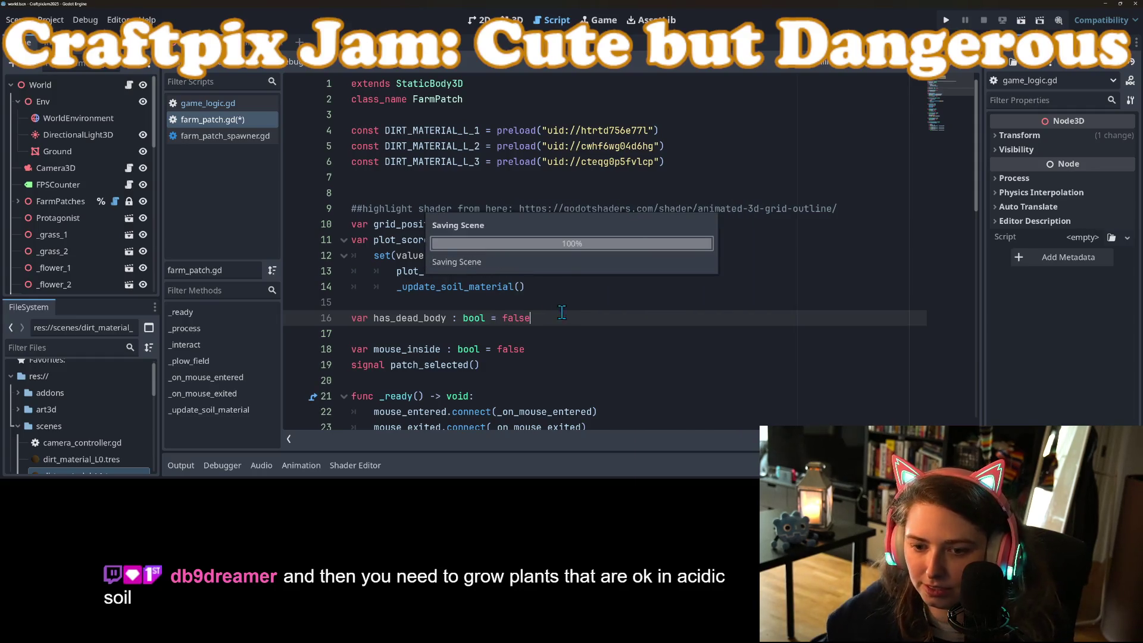
pyautogui.doubleClick(432, 322)
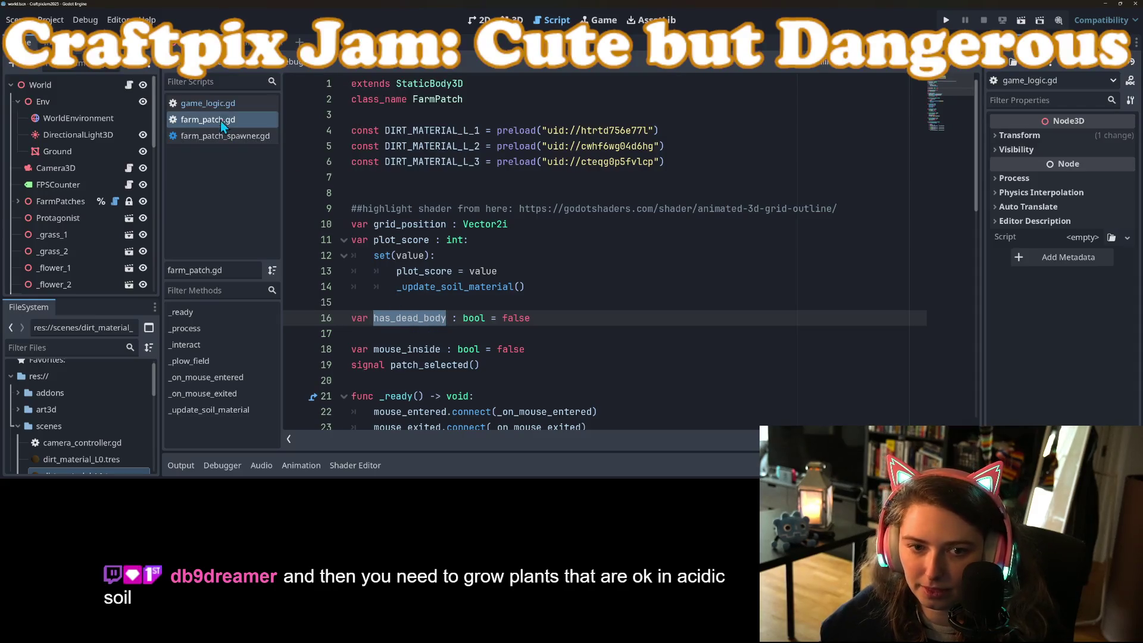
pyautogui.click(215, 103)
# Call _body_found(a_patch) and set a_patch.has_dead_body = true after it, then save
pyautogui.write('_body_found()')
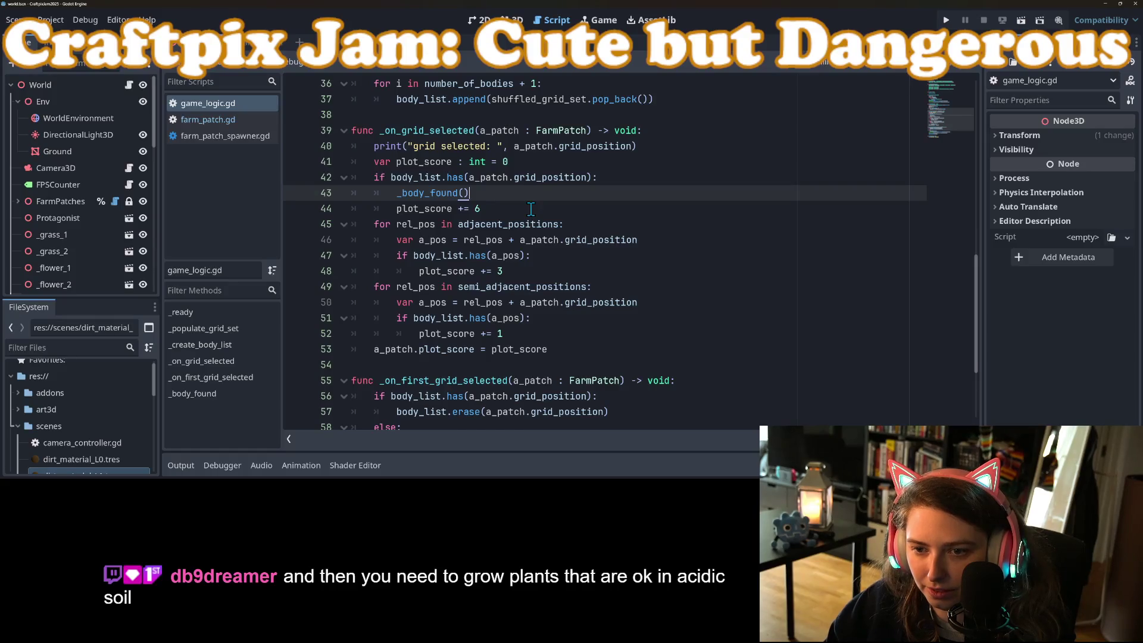
pyautogui.press('Return')
pyautogui.write('a_patch.')
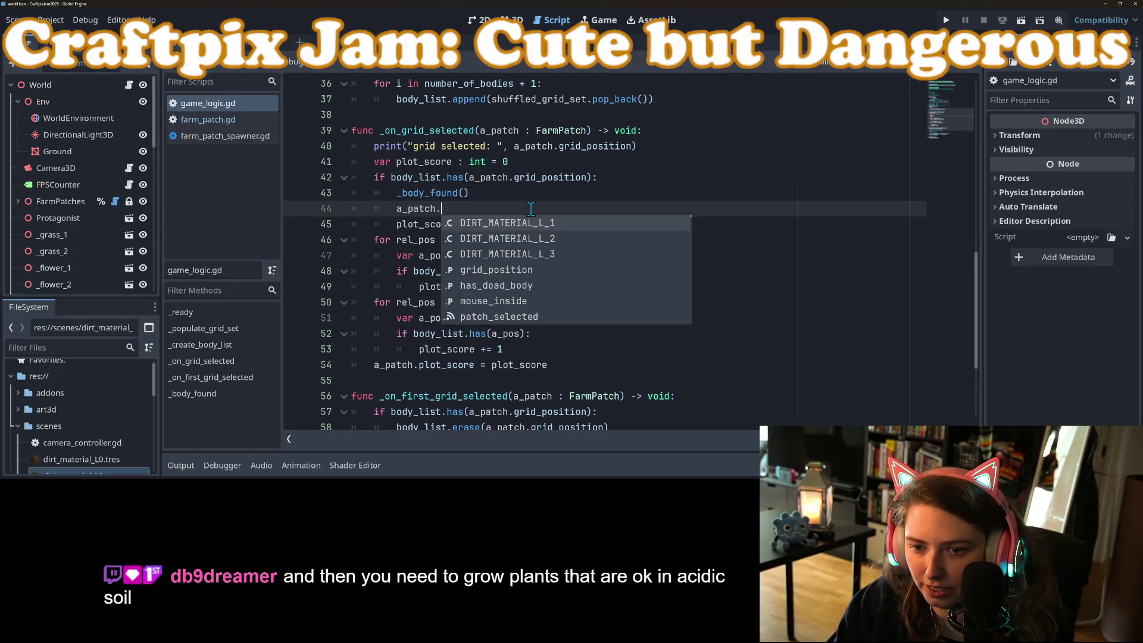
pyautogui.write('has')
pyautogui.press('Return')
pyautogui.write('= tru')
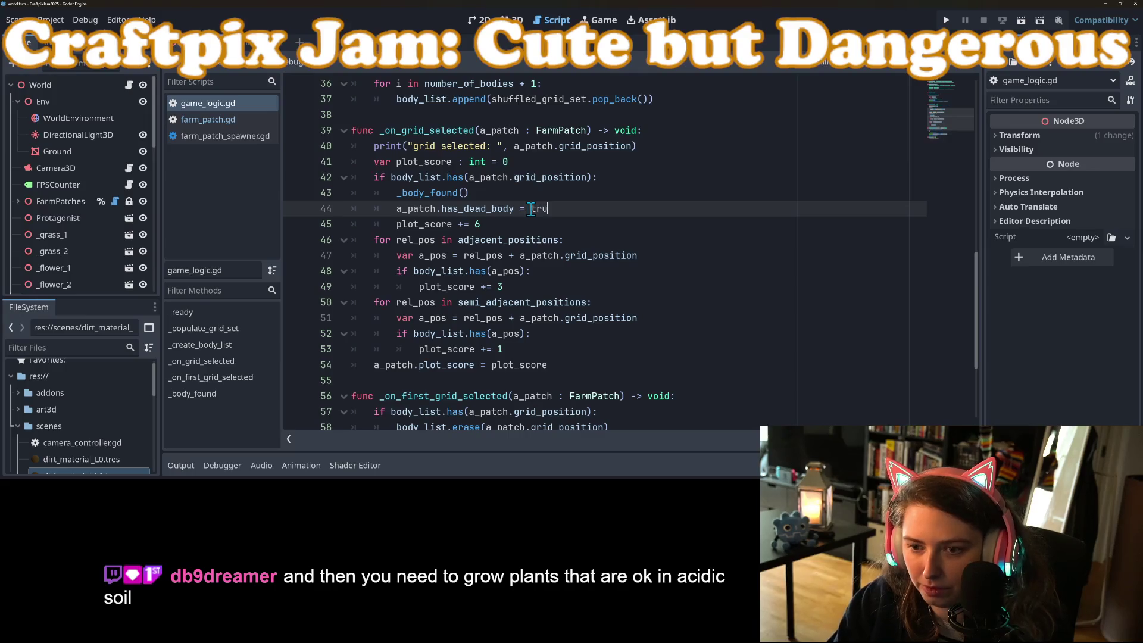
pyautogui.write('e')
pyautogui.press('Return')
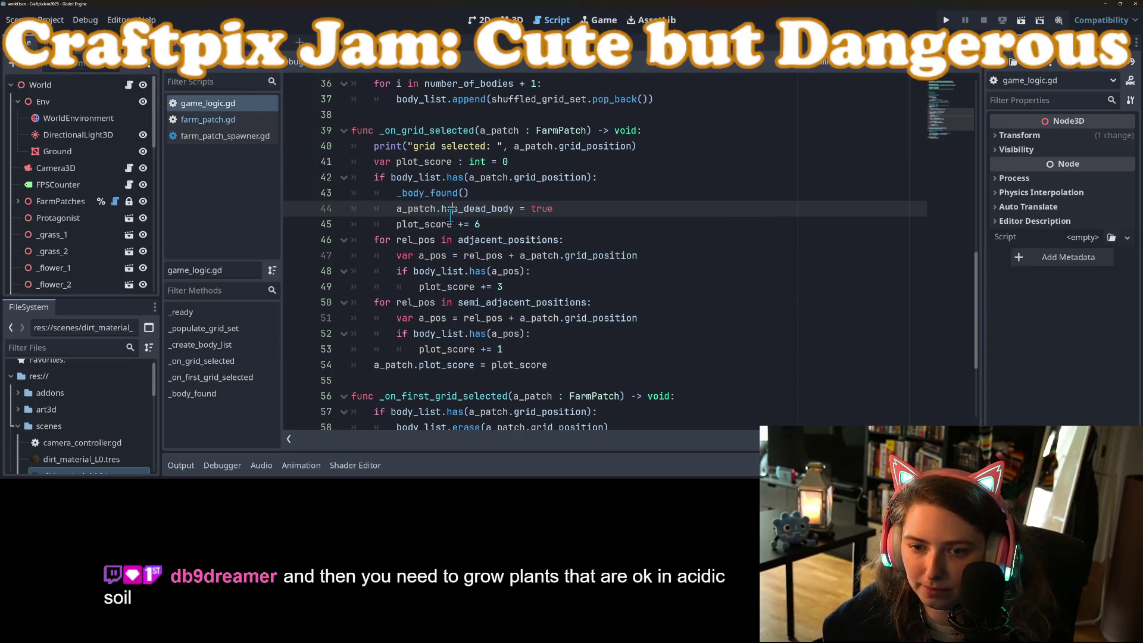
pyautogui.press('Down')
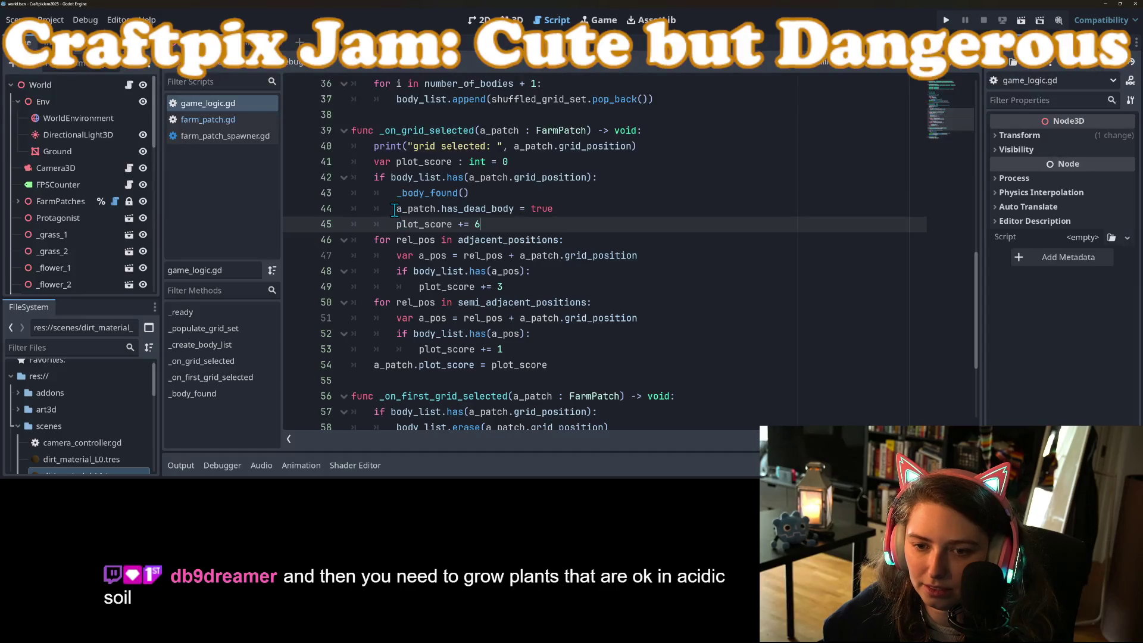
pyautogui.click(596, 212)
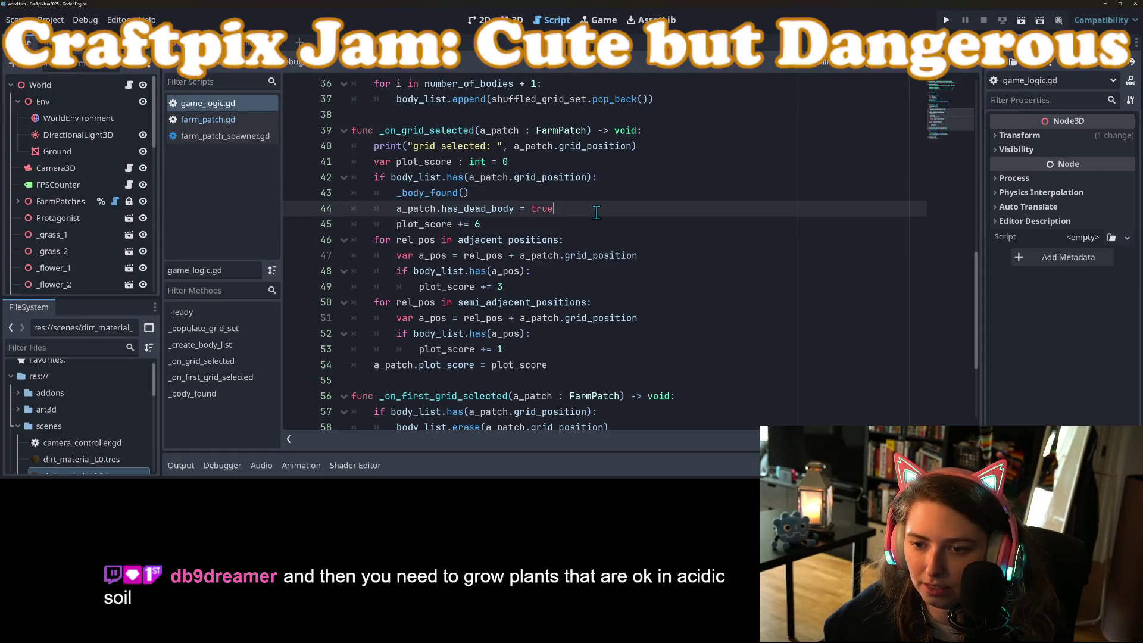
pyautogui.click(466, 195)
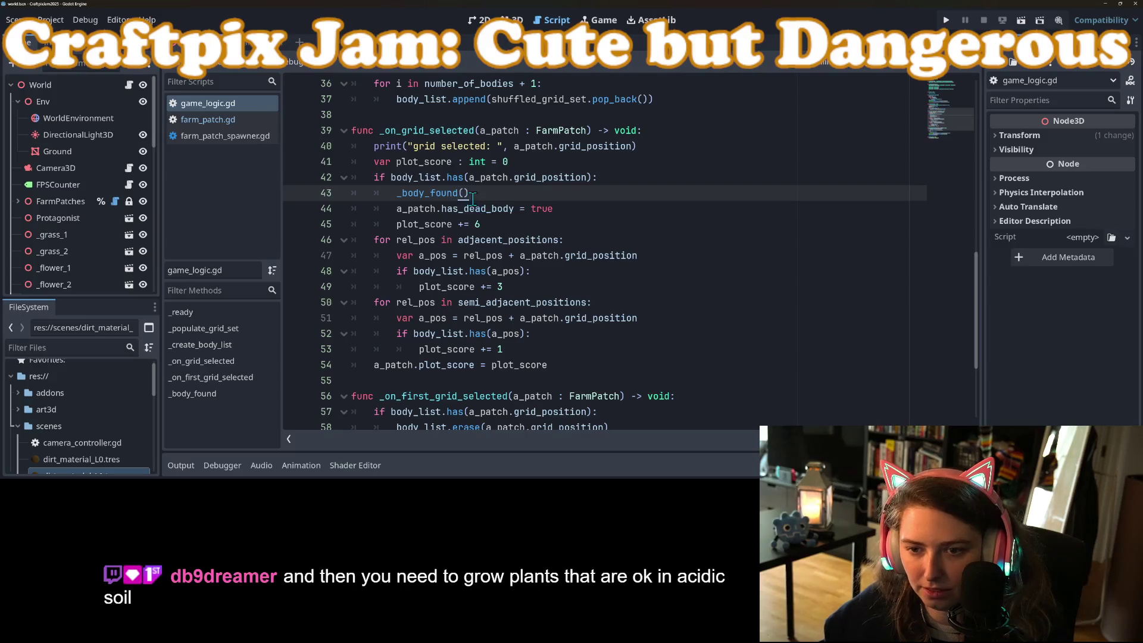
pyautogui.write('a_a')
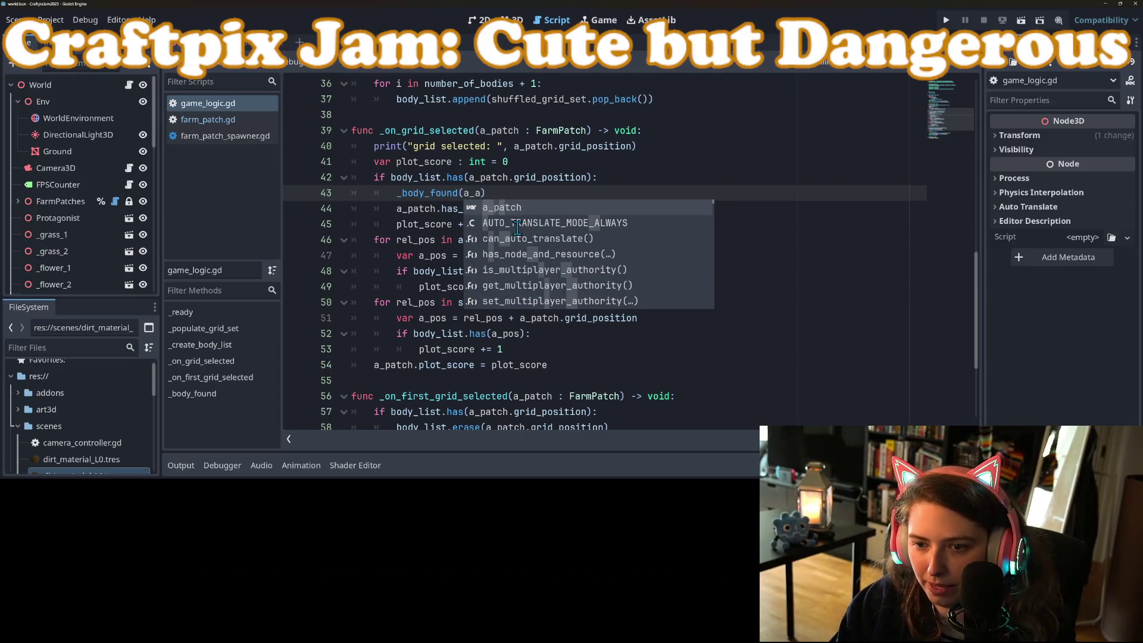
pyautogui.press('Return')
pyautogui.hotkey('ctrl', 's')
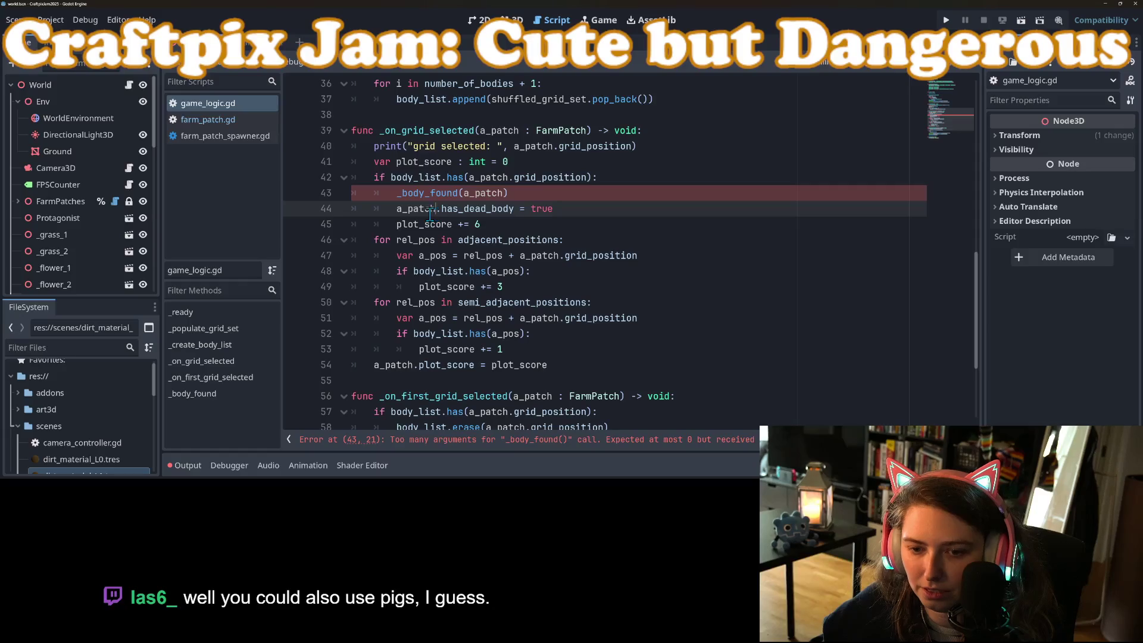
# Remove the has_dead_body assignment after the call and save game_logic.gd
pyautogui.moveTo(396, 210); pyautogui.dragTo(582, 218)
pyautogui.press('BackSpace')
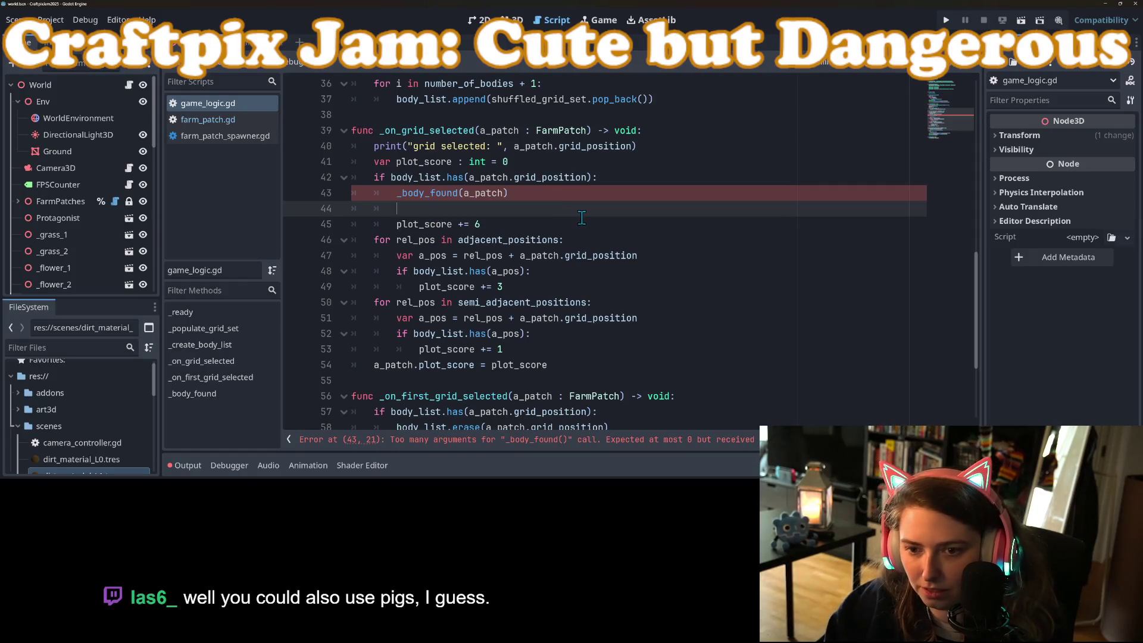
pyautogui.press('BackSpace')
pyautogui.hotkey('ctrl', 's')
# Give _body_found an 'a_patch : FarmPatch' parameter that sets a_patch.has_dead_body = true, and save
pyautogui.scroll(-3, 499, 367)
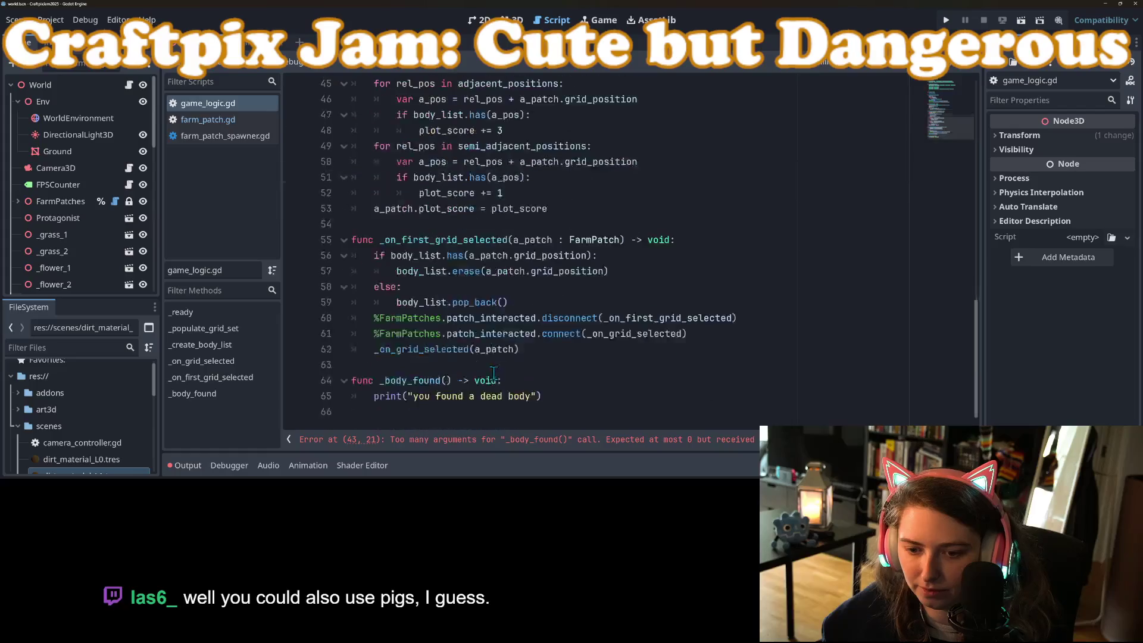
pyautogui.click(449, 383)
pyautogui.write('a_pat')
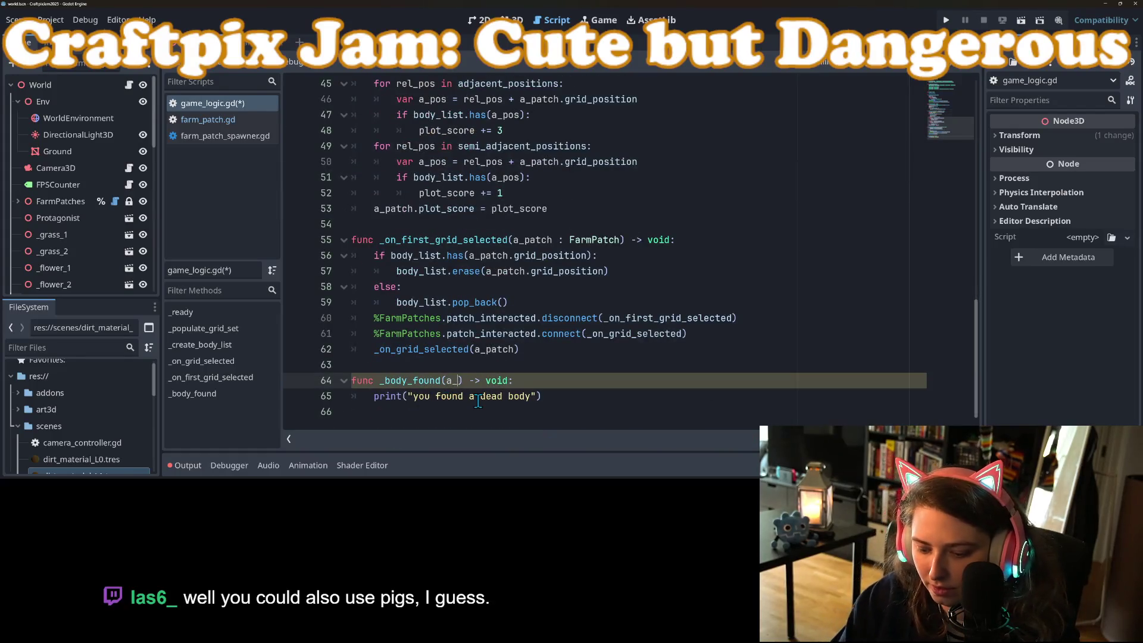
pyautogui.write('ch : ')
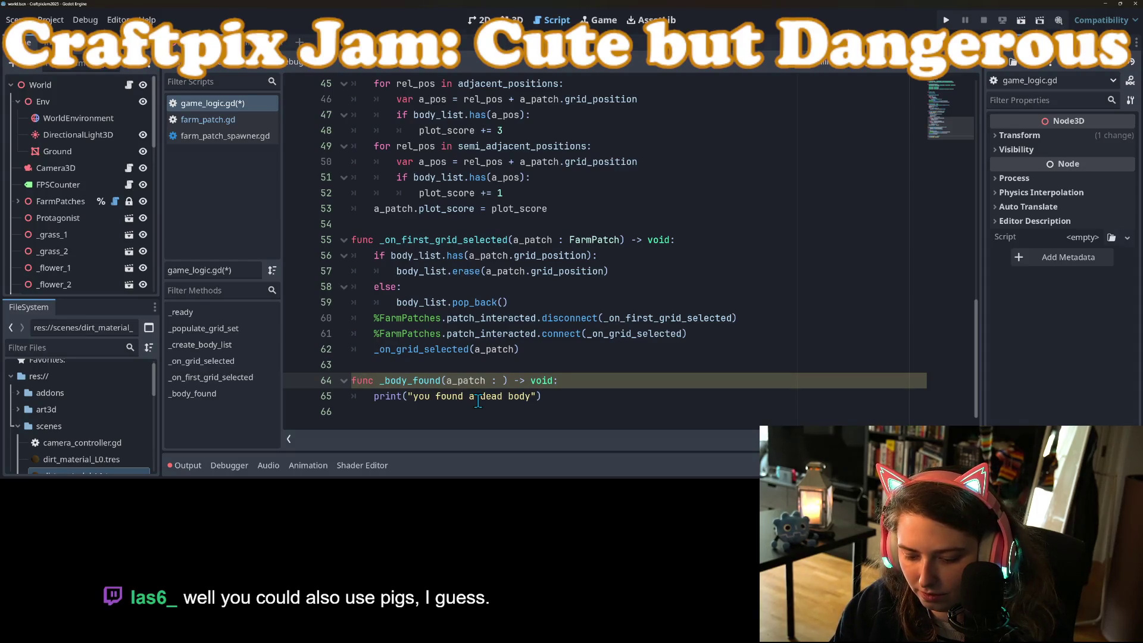
pyautogui.write('FarmPat')
pyautogui.press('Return')
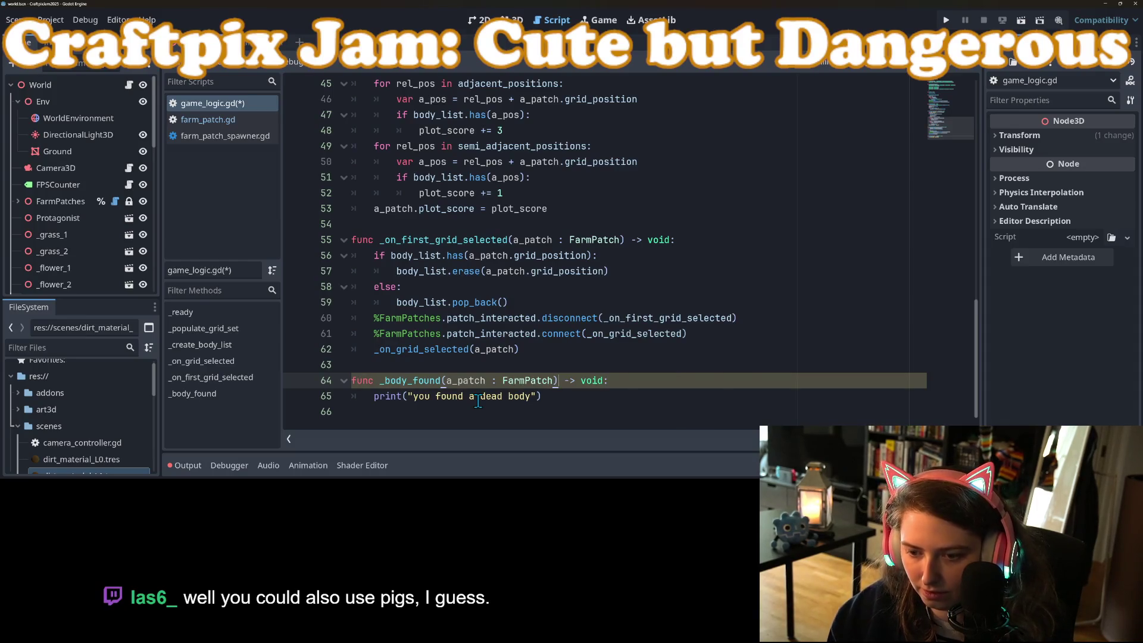
pyautogui.press('Down')
pyautogui.press('Return')
pyautogui.write('a_patch.has_dead_body = true')
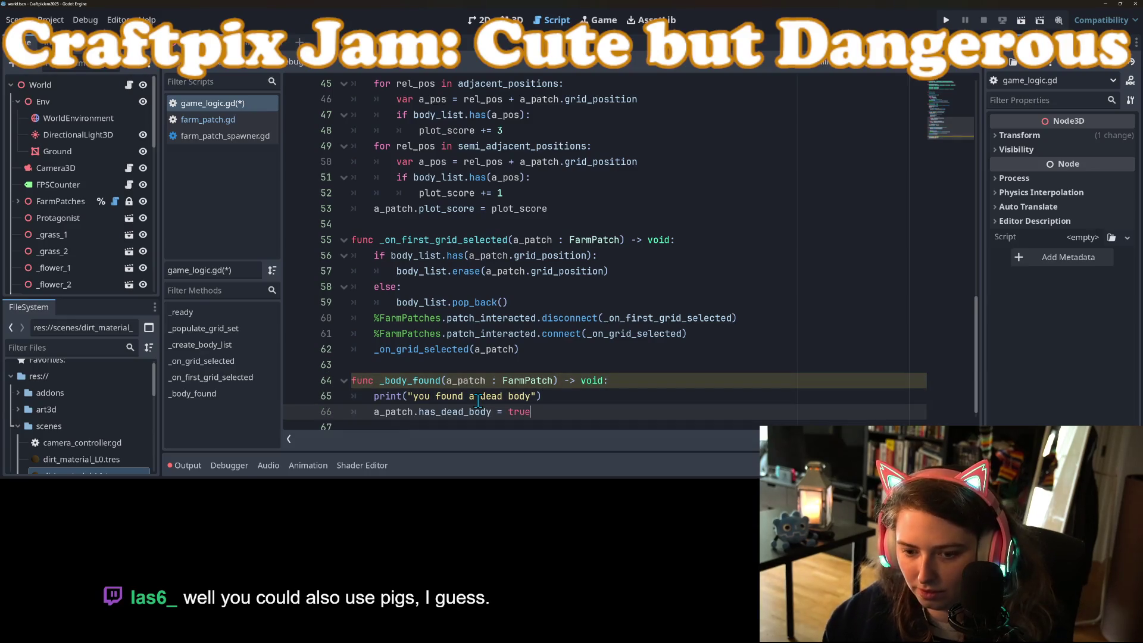
pyautogui.hotkey('ctrl', 's')
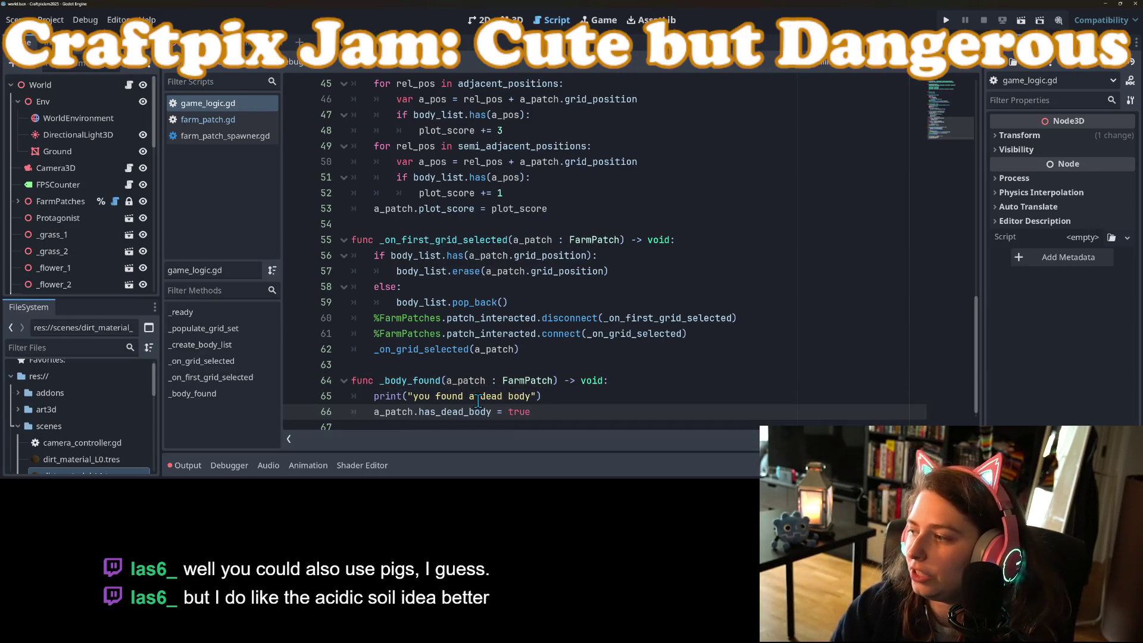